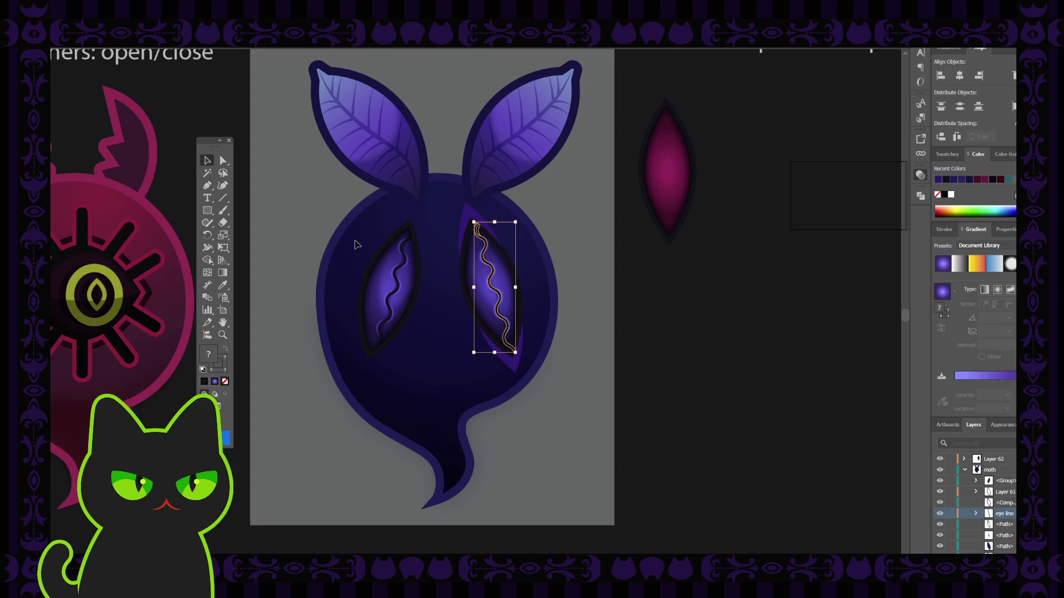
Marquee-select the right eye's paths, then clear the selection.
click(726, 383)
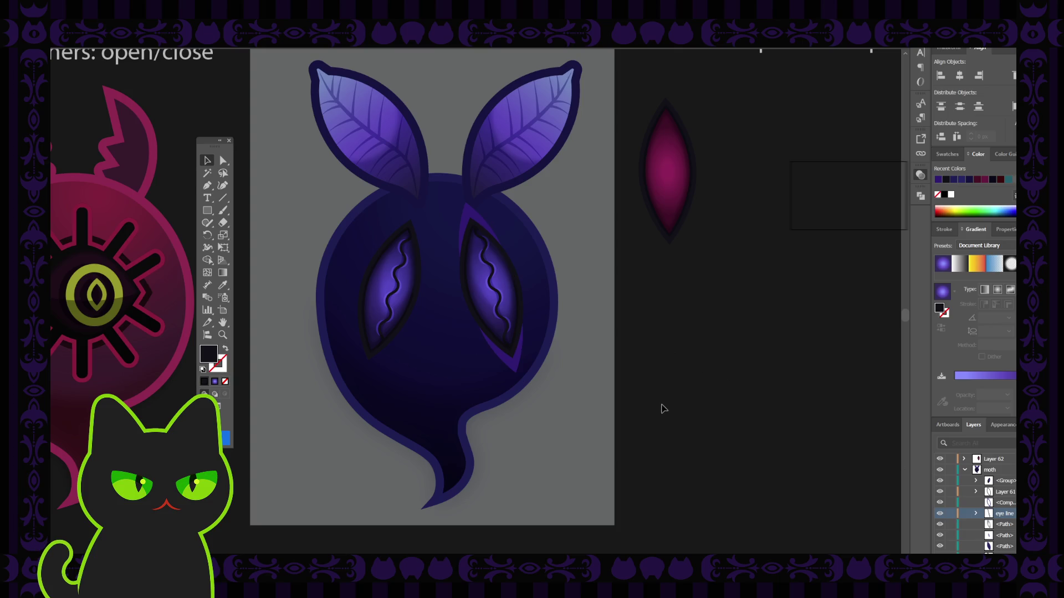
drag(439, 216, 549, 367)
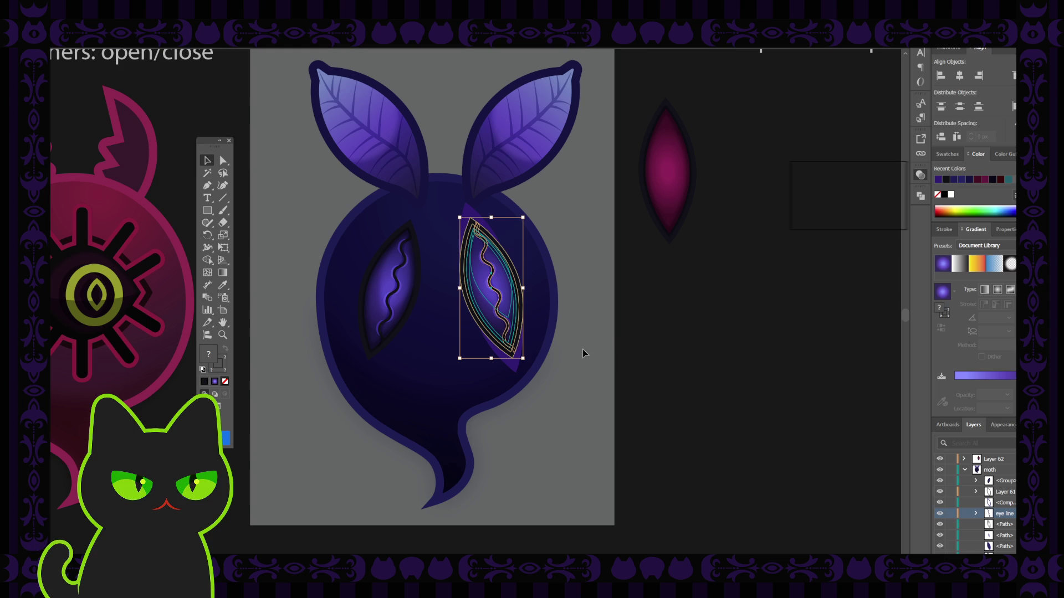
key(ctrl+z)
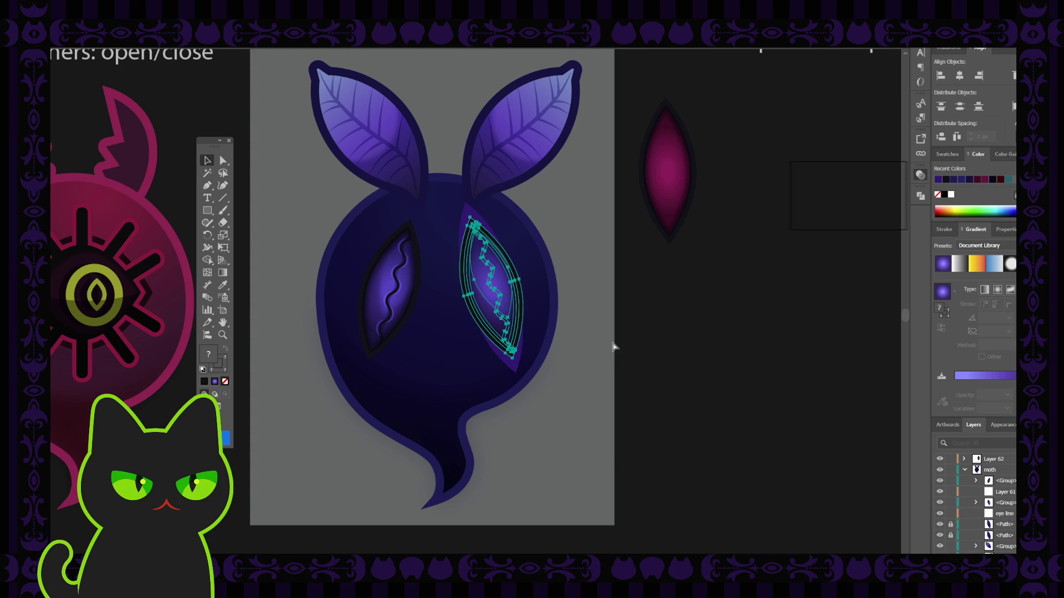
click(676, 358)
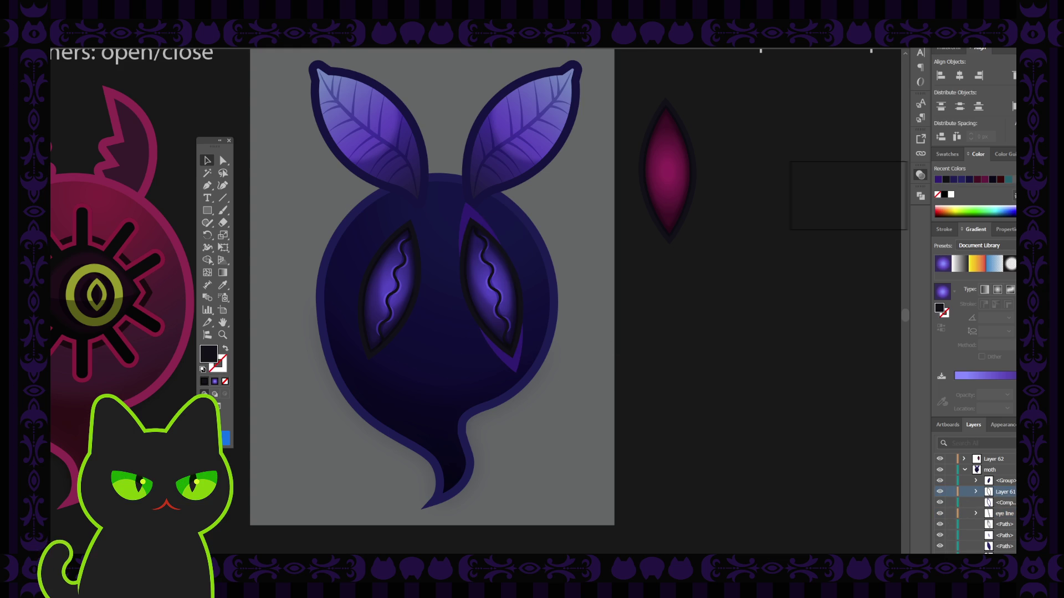
Lock the eye layers and paths in the Layers panel, leaving the two eye rim paths unlocked.
scroll(975, 499, down, 1)
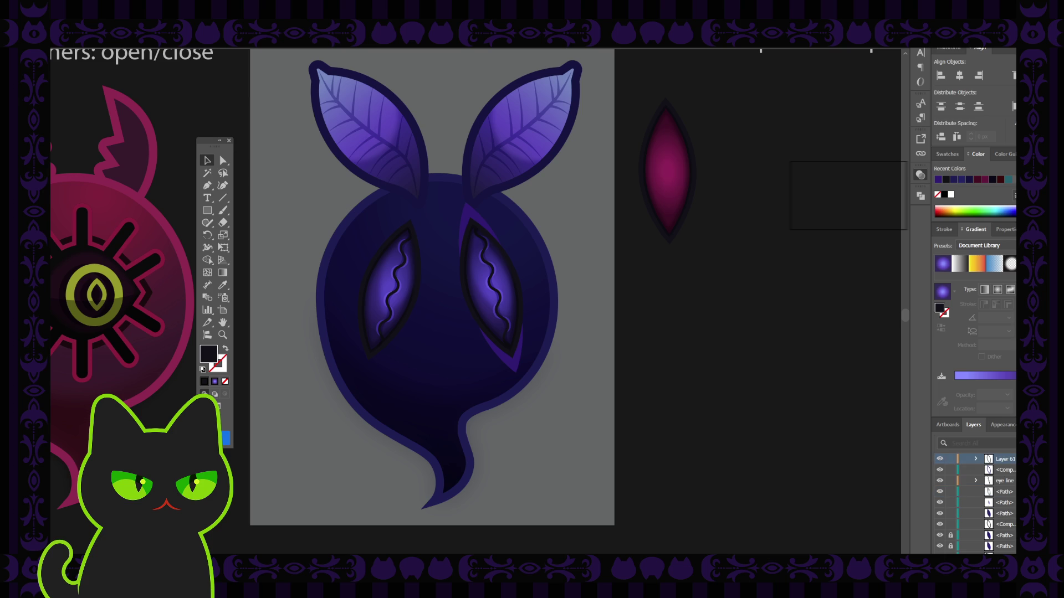
scroll(958, 487, up, 1)
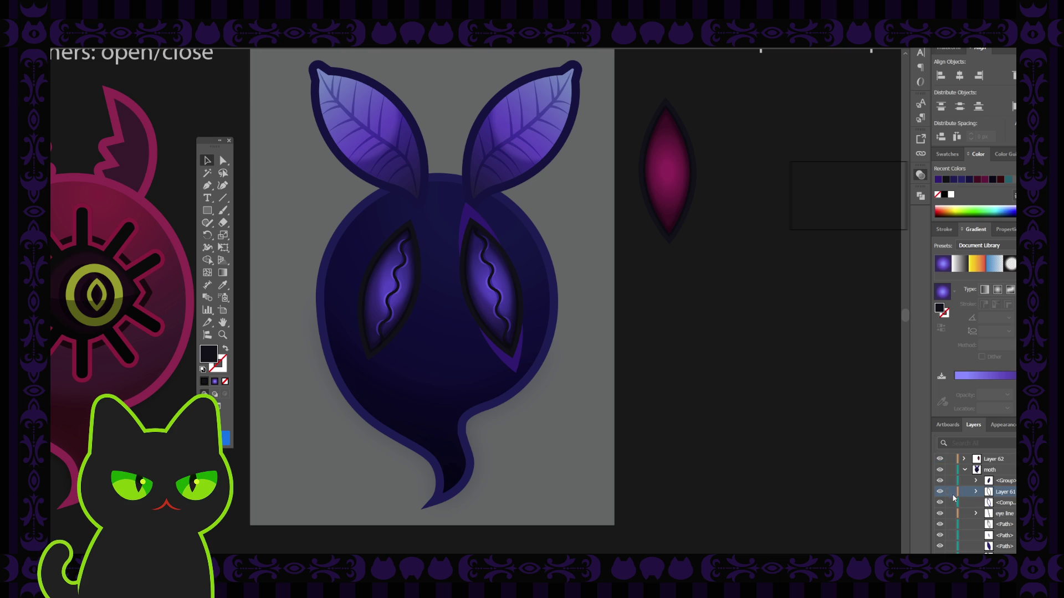
drag(950, 493, 951, 526)
scroll(951, 527, down, 1)
scroll(951, 526, down, 1)
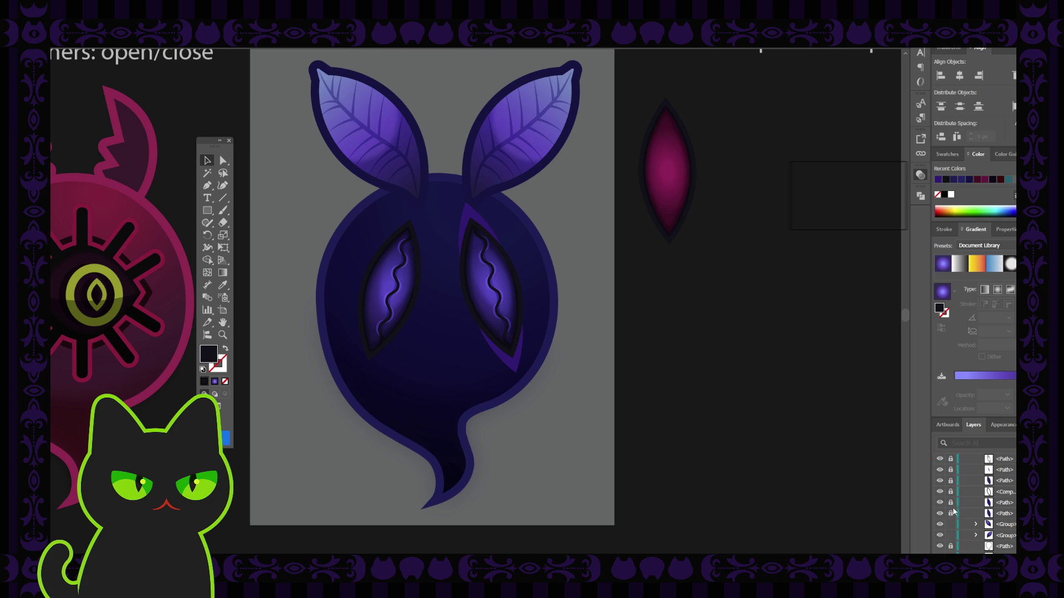
scroll(1008, 523, down, 1)
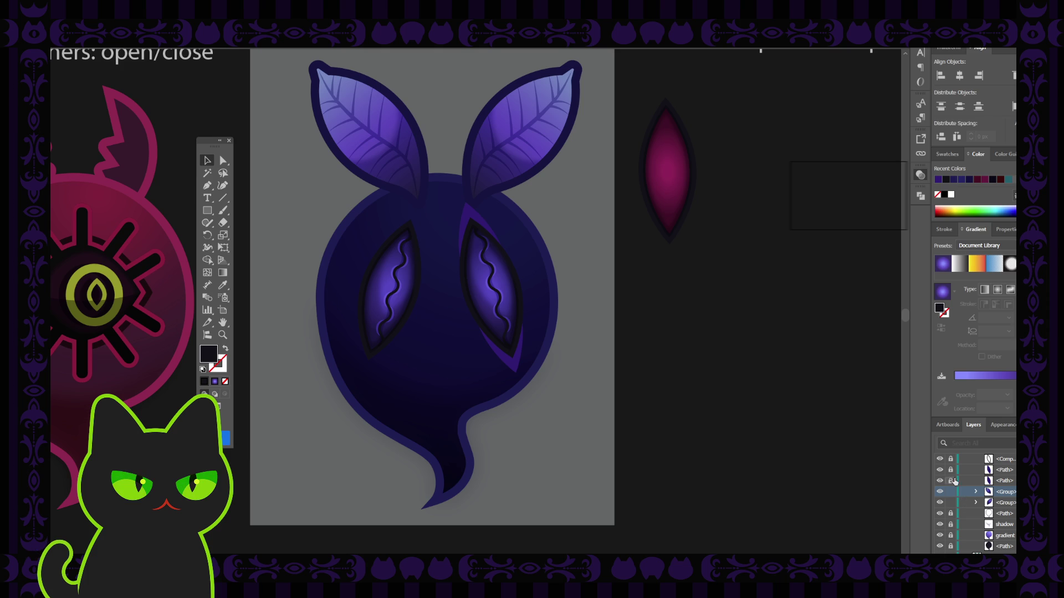
drag(950, 481, 951, 470)
Copy and paste the right eye's purple rim path.
click(995, 471)
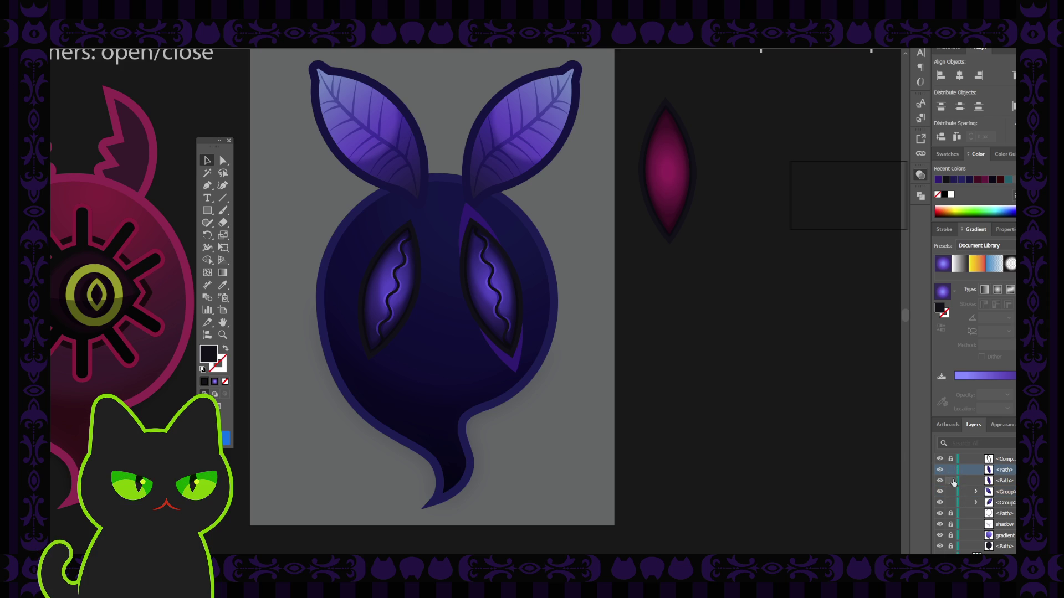
click(487, 261)
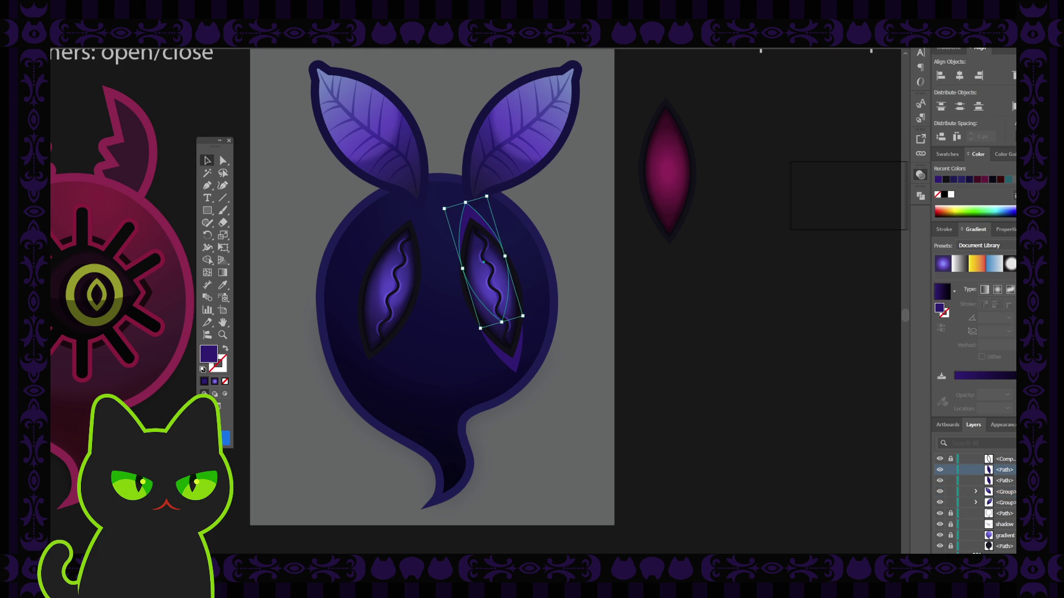
key(ctrl+z)
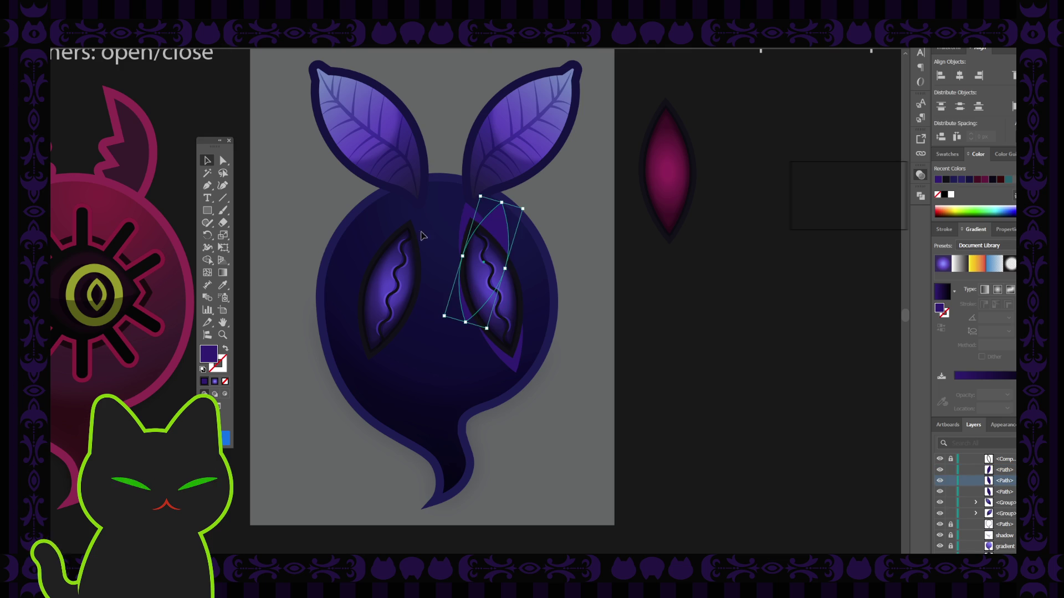
key(ctrl+z)
key(ctrl+z)
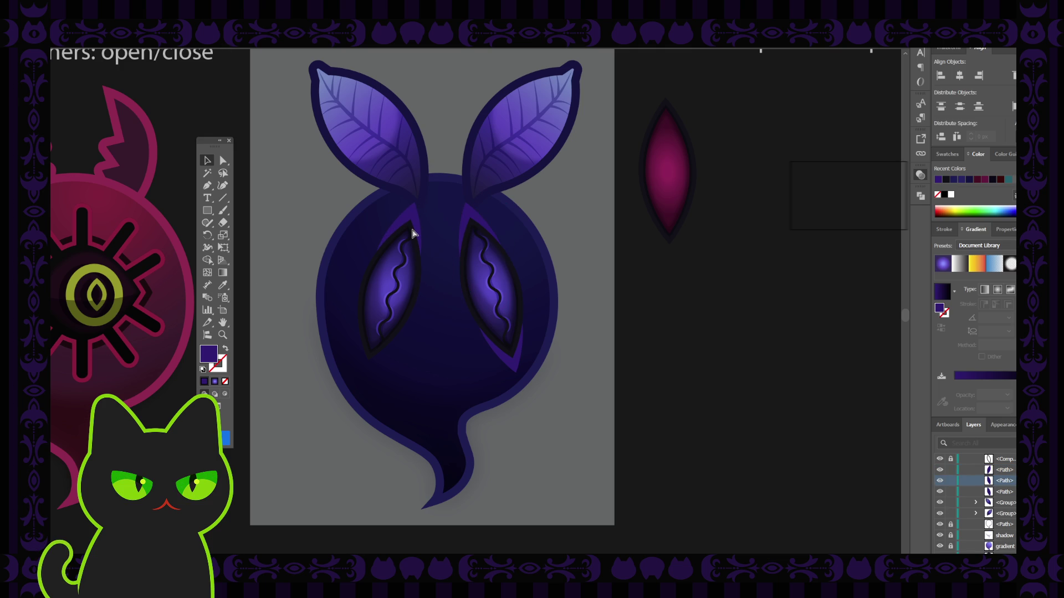
Reflect the rim copy horizontally and place it on the left eye's lower-left edge.
click(413, 233)
click(518, 371)
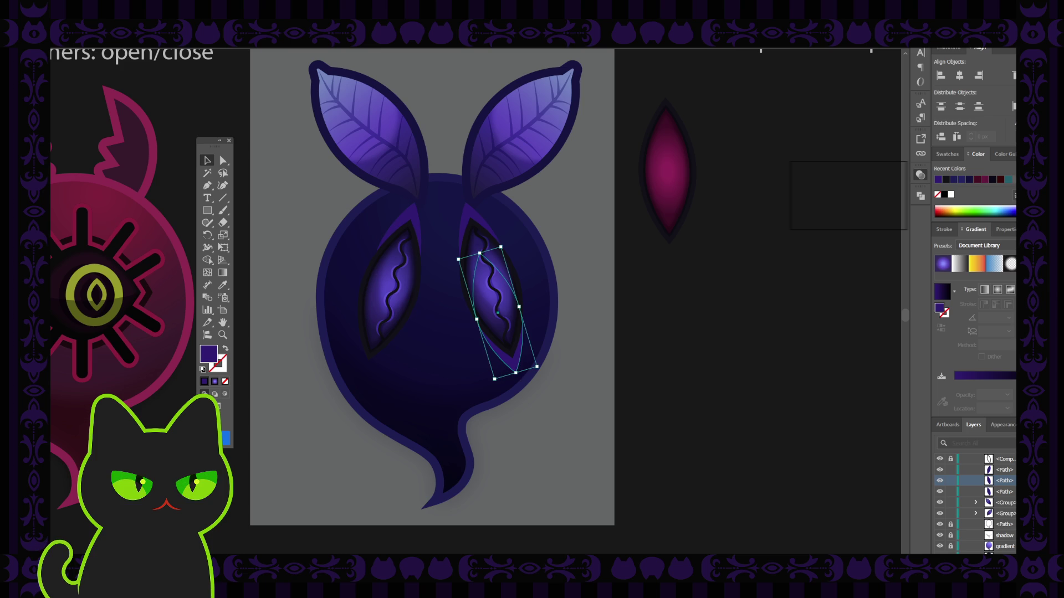
key(shift+o)
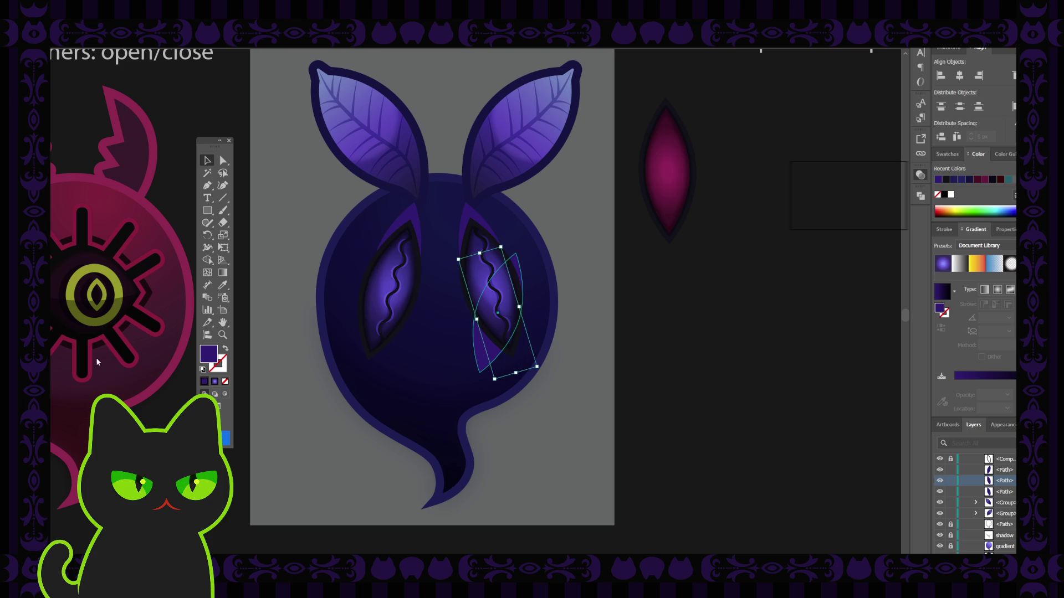
key(ctrl+c)
key(ctrl+f)
key(shift+o)
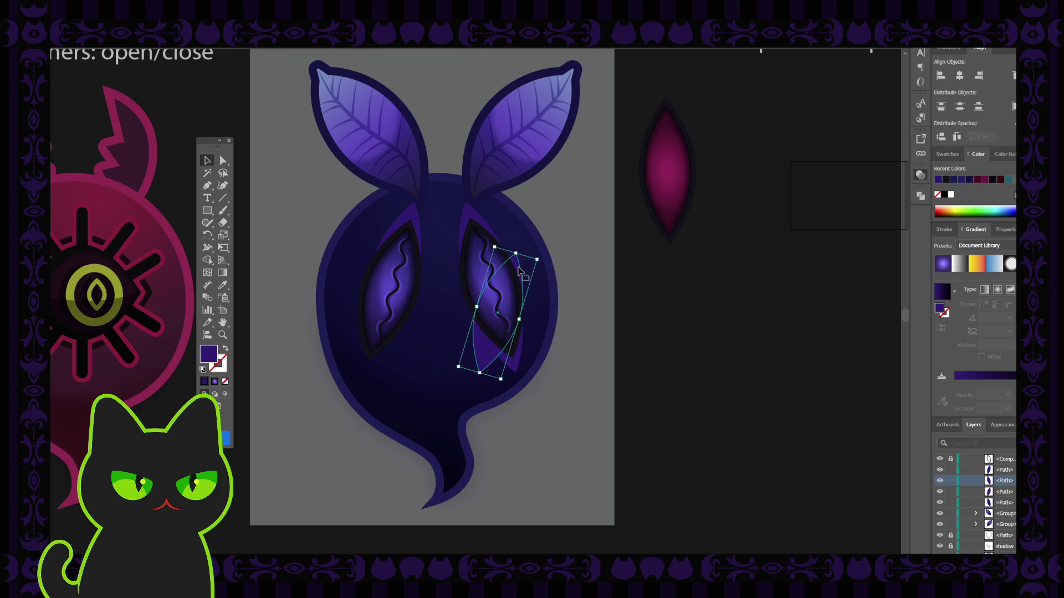
drag(519, 271, 404, 270)
click(626, 359)
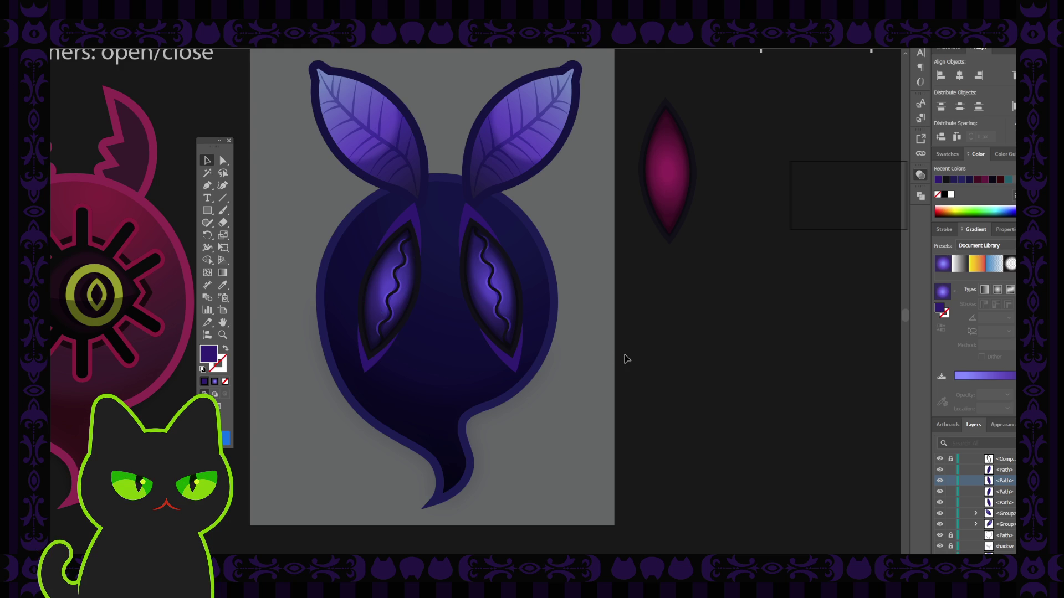
key(ctrl+minus)
key(ctrl+minus)
key(ctrl+minus)
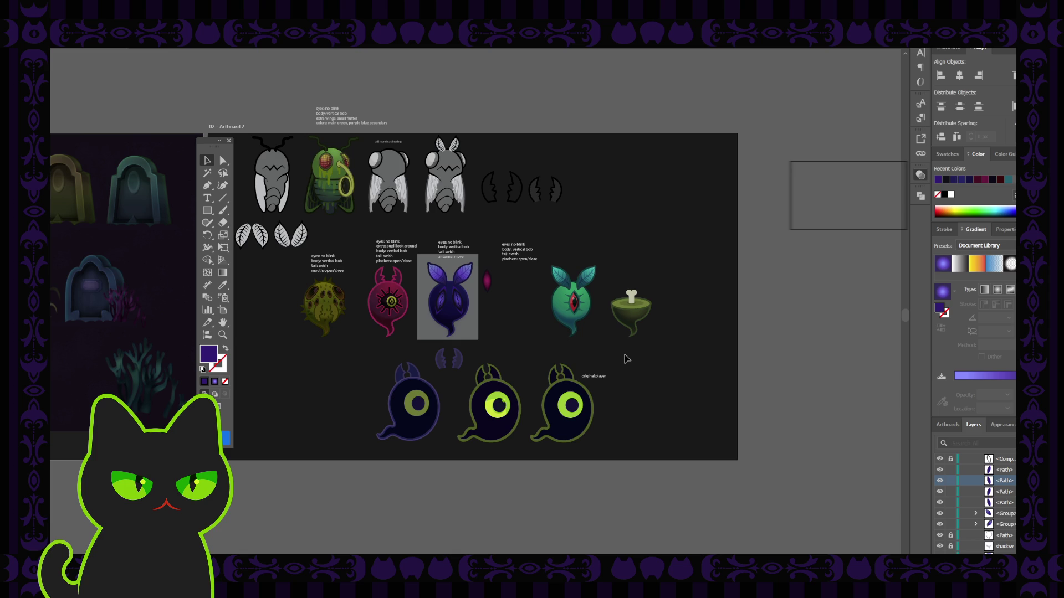
key(ctrl+equal)
key(ctrl+equal)
key(ctrl+equal)
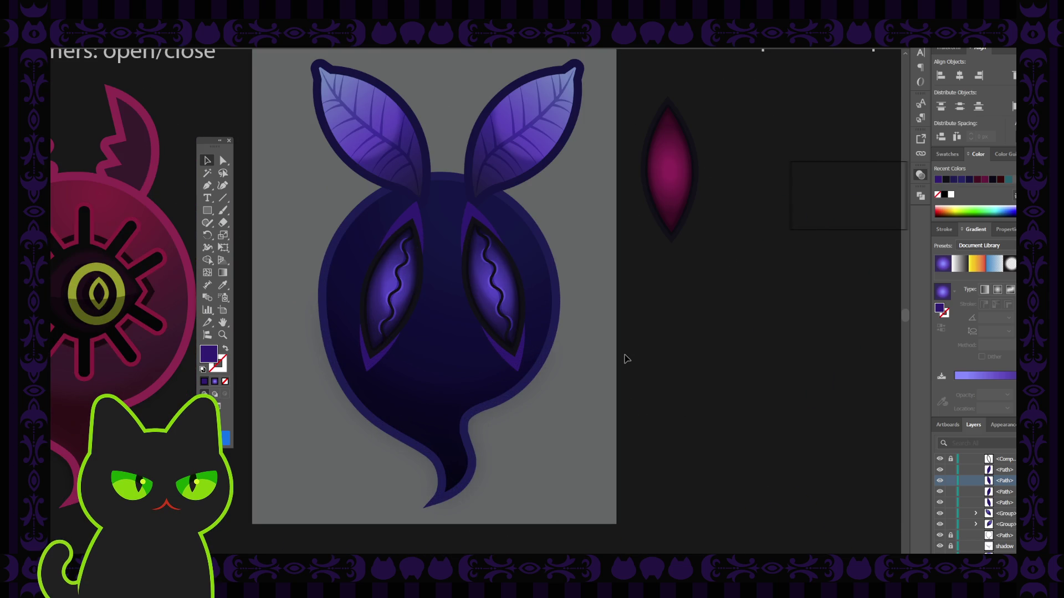
Inspect the right leaf ear's group and its outer path in the Layers panel.
click(561, 147)
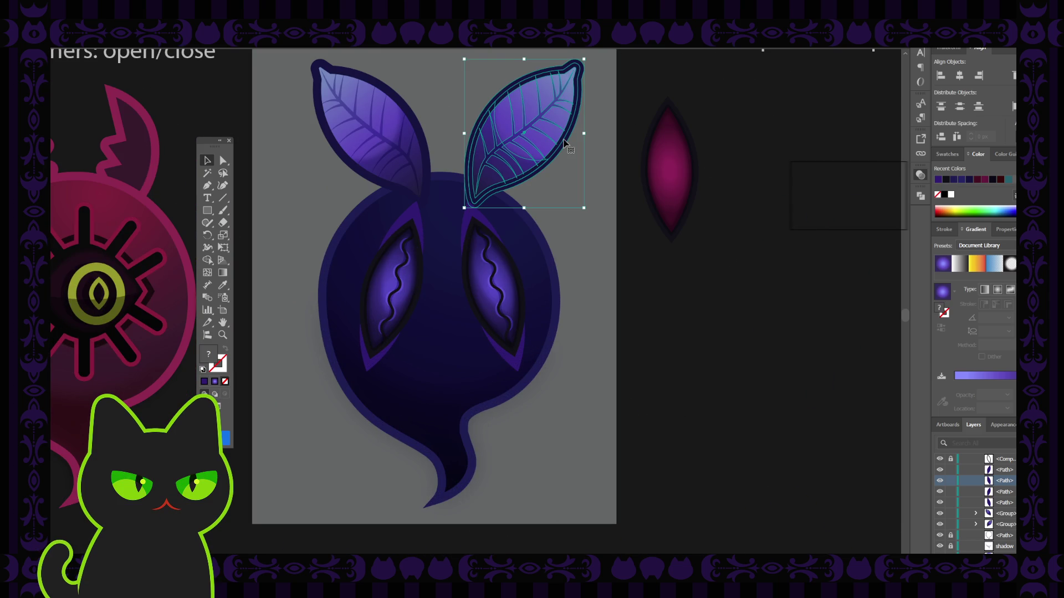
click(977, 524)
scroll(979, 531, down, 1)
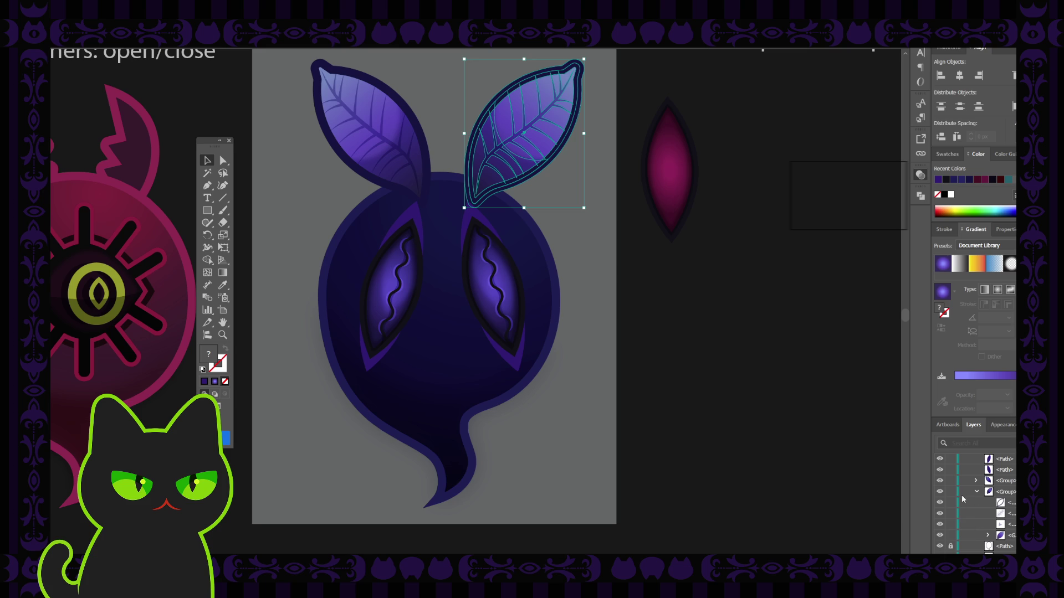
click(1003, 524)
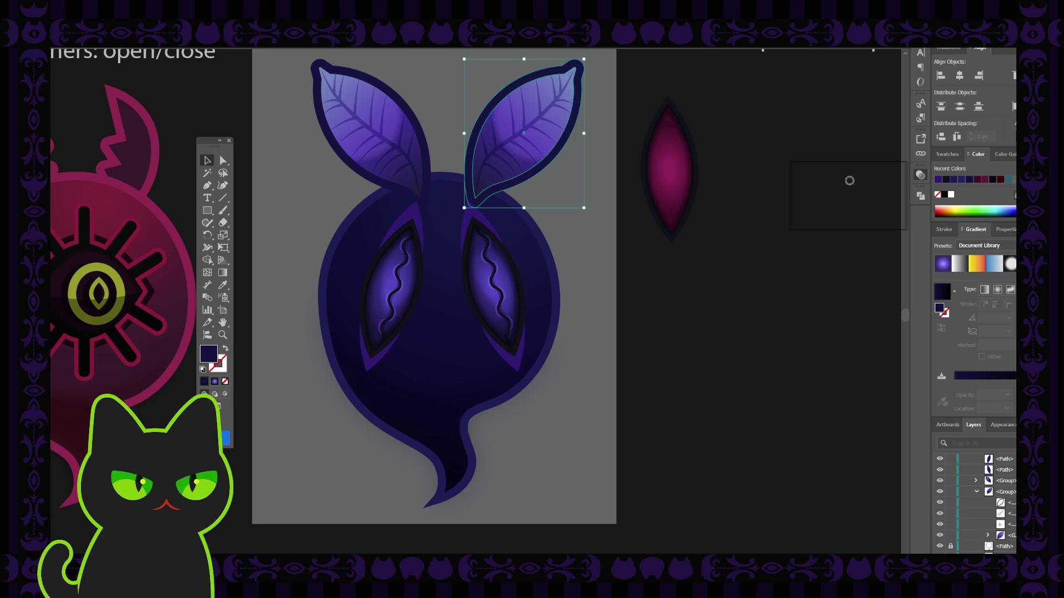
click(876, 218)
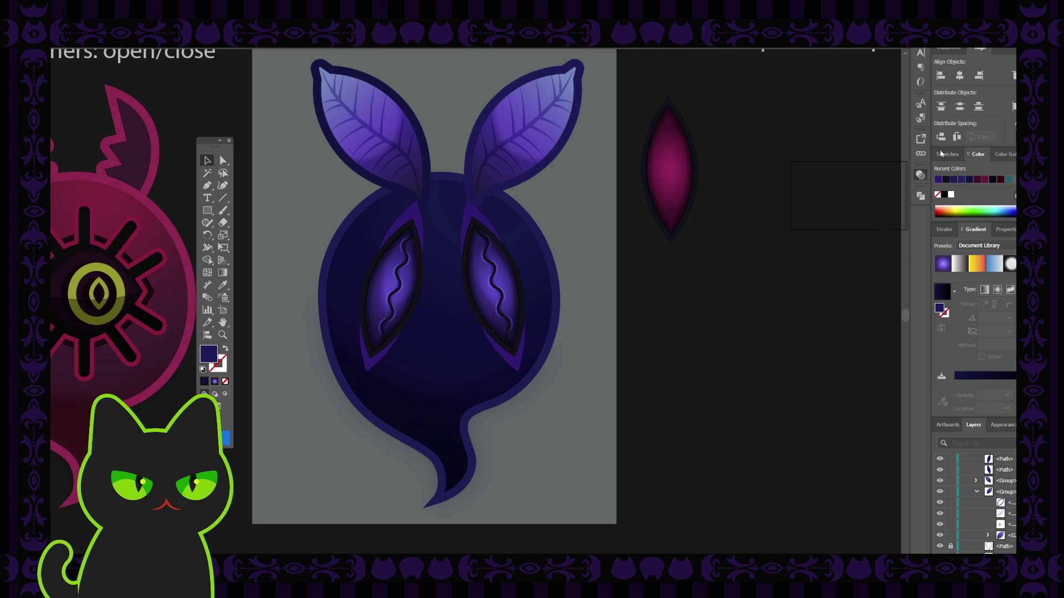
key(ctrl+z)
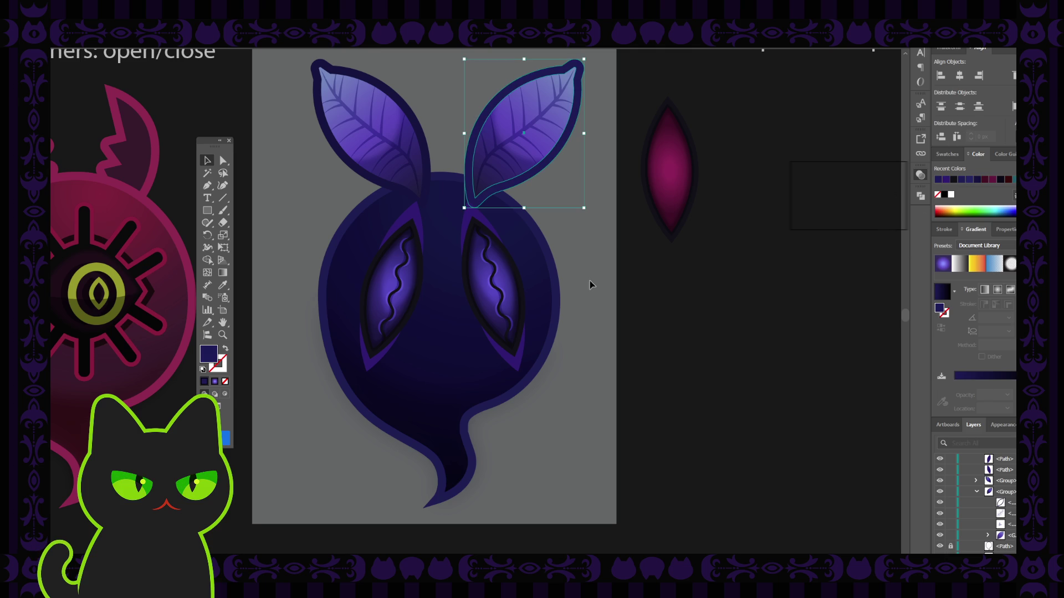
Inspect the left leaf ear's group, then collapse both leaf groups.
click(428, 156)
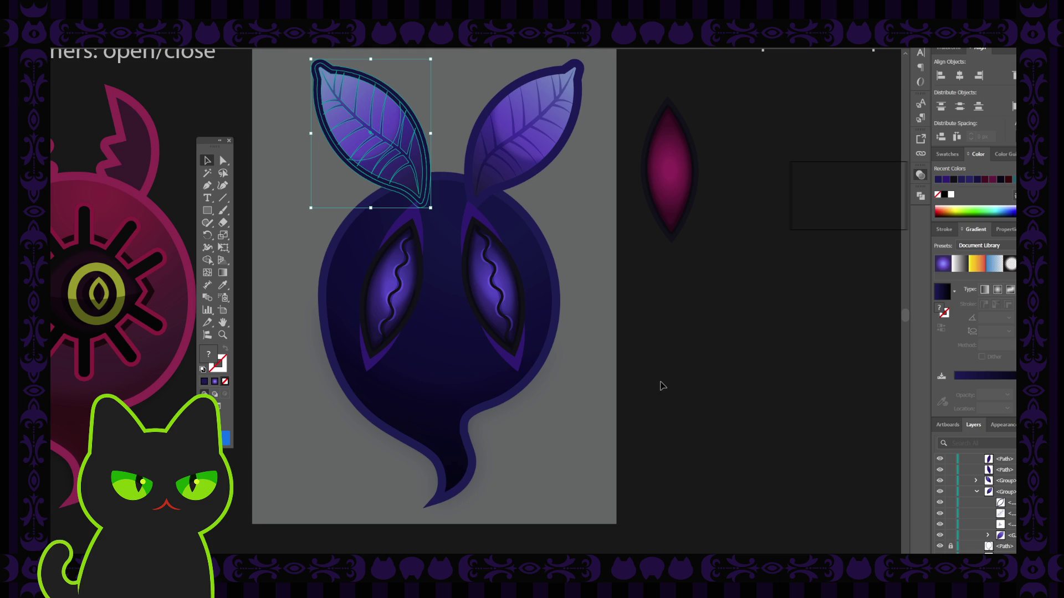
click(976, 481)
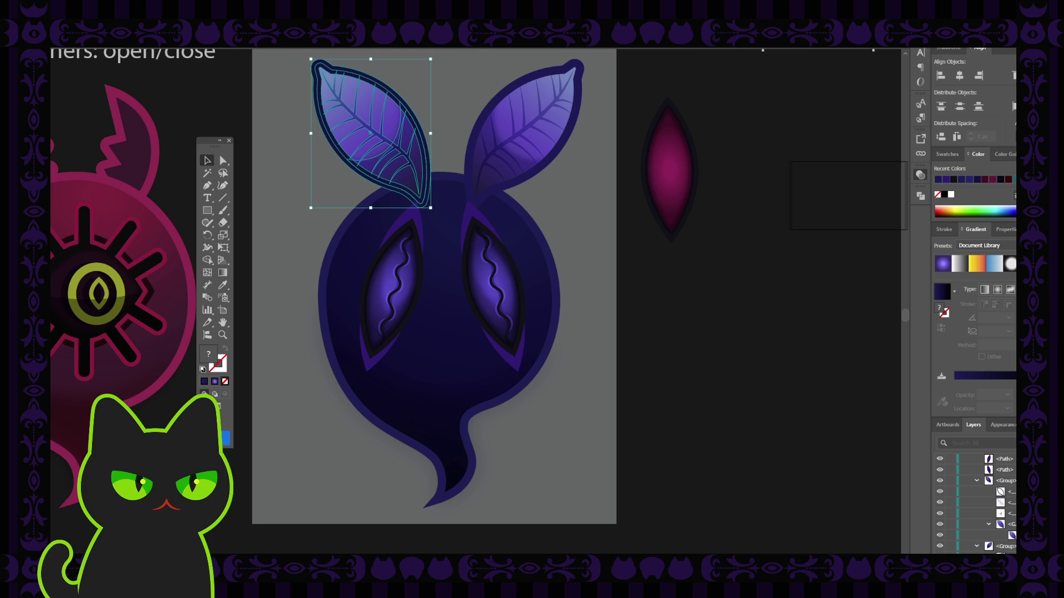
key(ctrl+z)
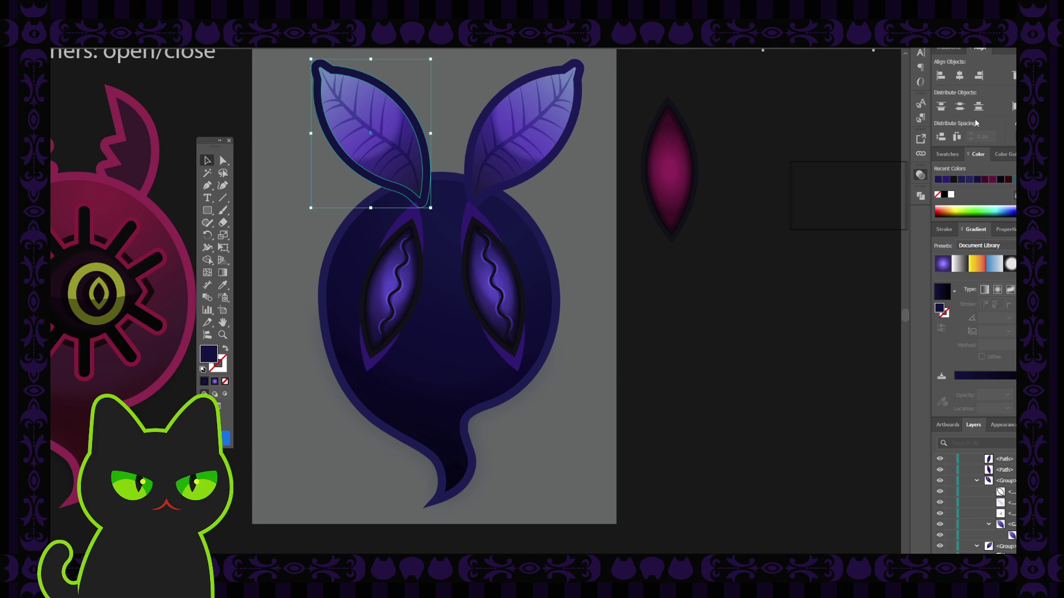
click(977, 480)
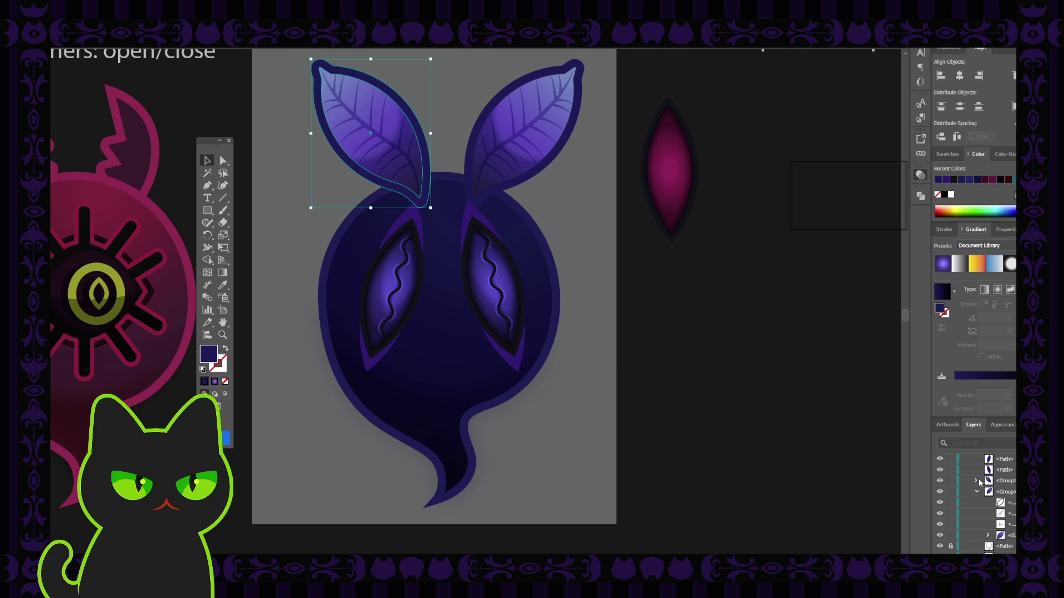
click(1005, 492)
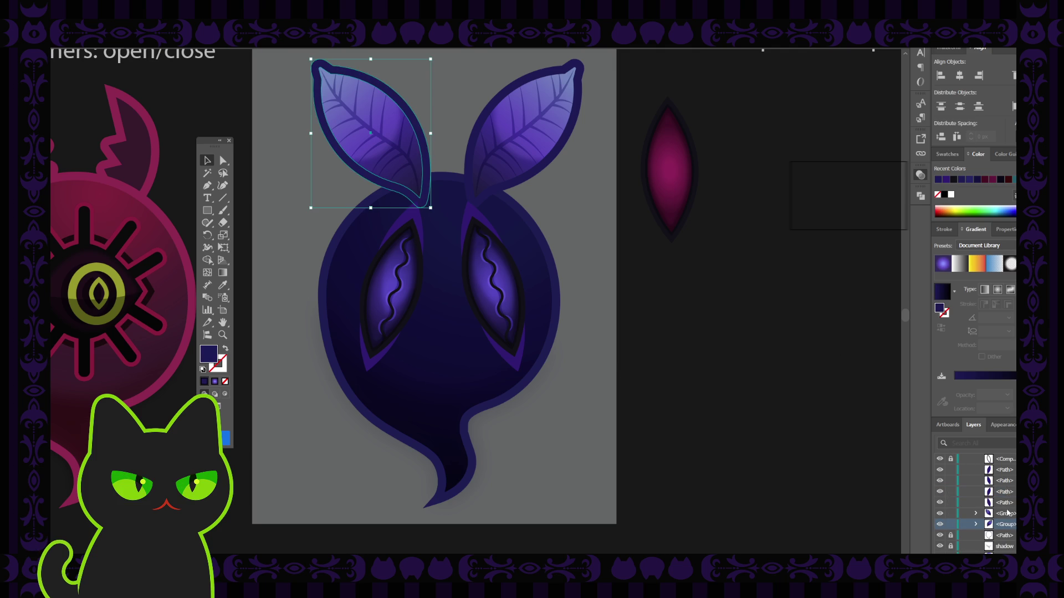
Undo the reorder of the leaf wing groups and leave nothing selected.
drag(1007, 513, 1012, 469)
click(837, 430)
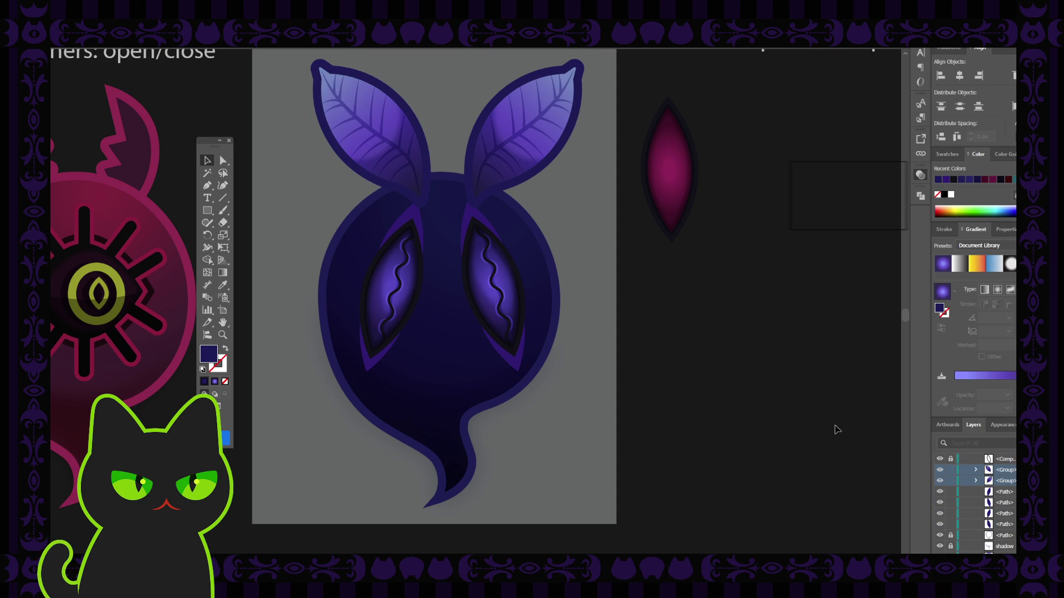
key(ctrl+z)
key(ctrl+z)
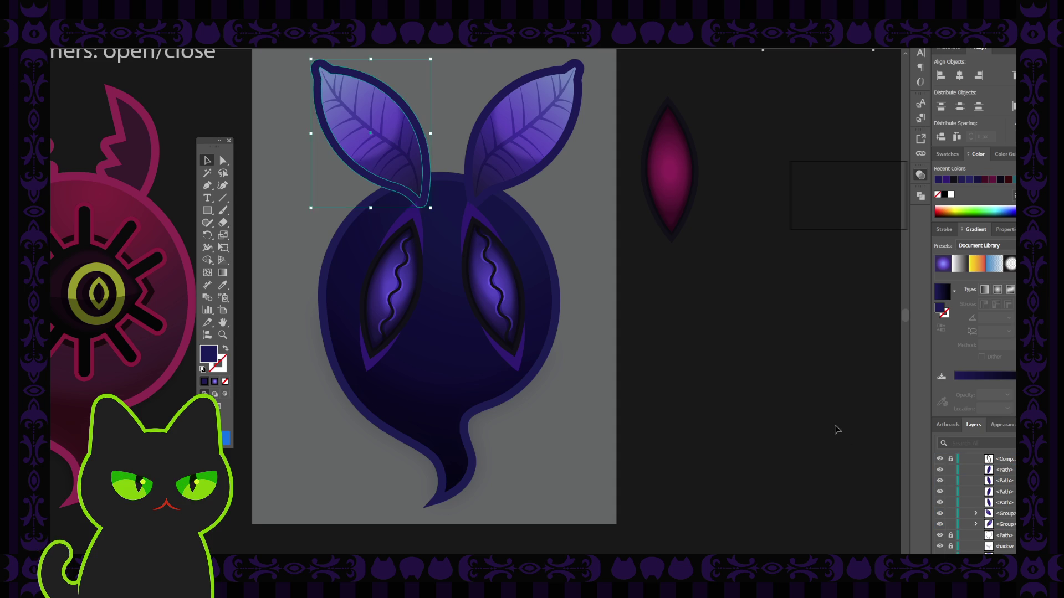
click(836, 429)
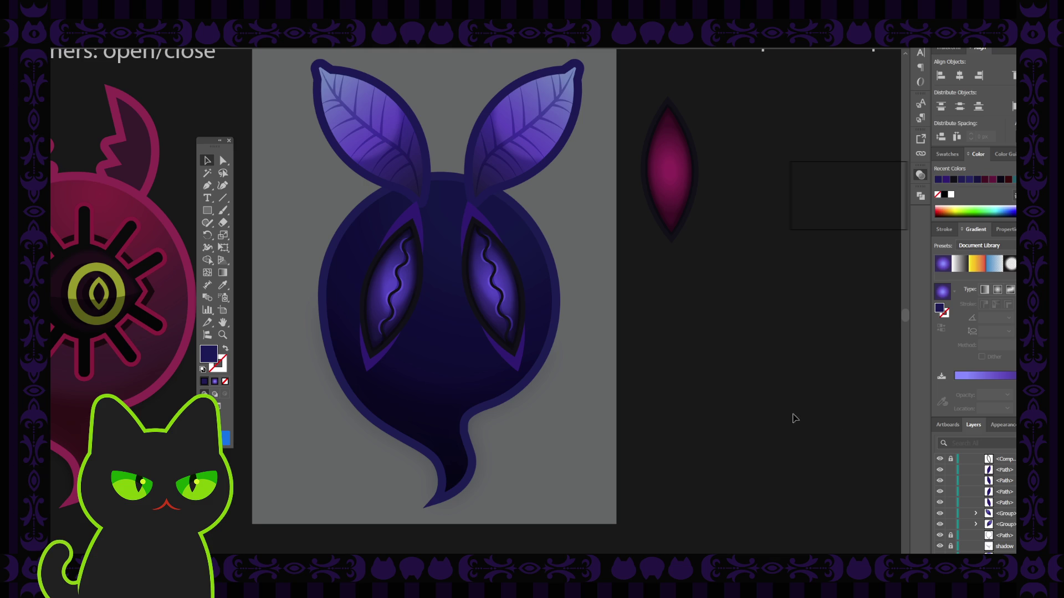
key(ctrl+minus)
key(ctrl+minus)
key(ctrl+minus)
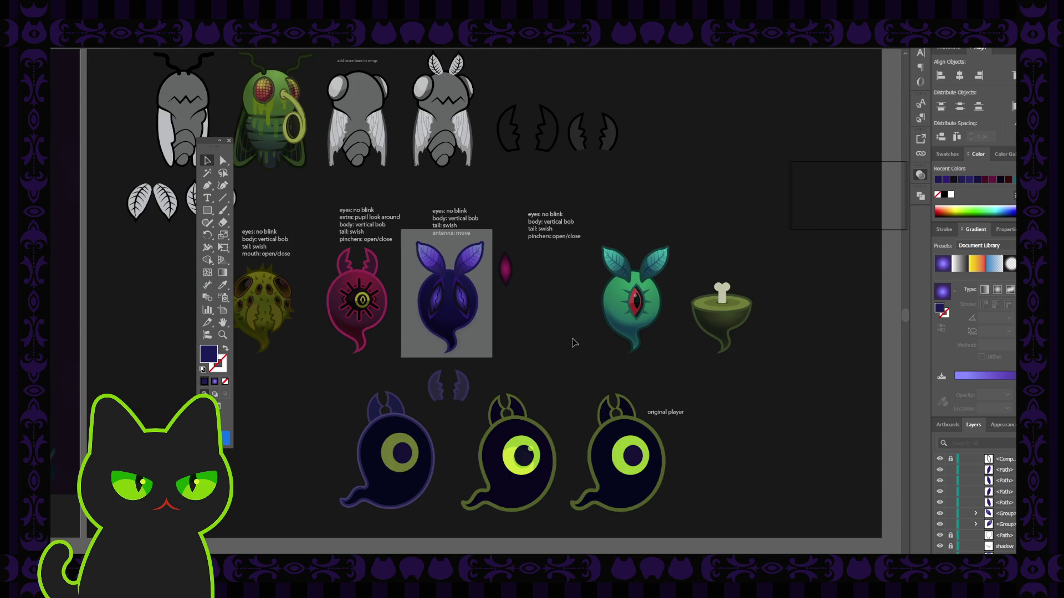
Unlock the moth's two paths, compound path, group, Layer 61 and eye line sublayers.
key(ctrl+plus)
key(ctrl+plus)
key(ctrl+plus)
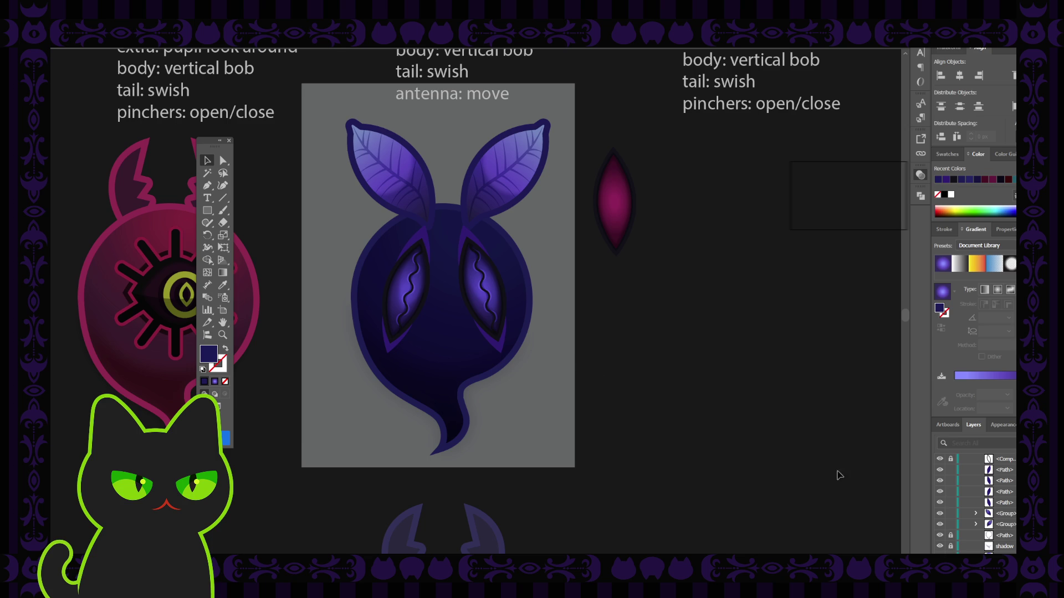
scroll(957, 499, up, 2)
click(950, 491)
click(950, 480)
click(950, 470)
scroll(948, 493, up, 3)
click(950, 513)
click(950, 502)
click(950, 491)
click(950, 480)
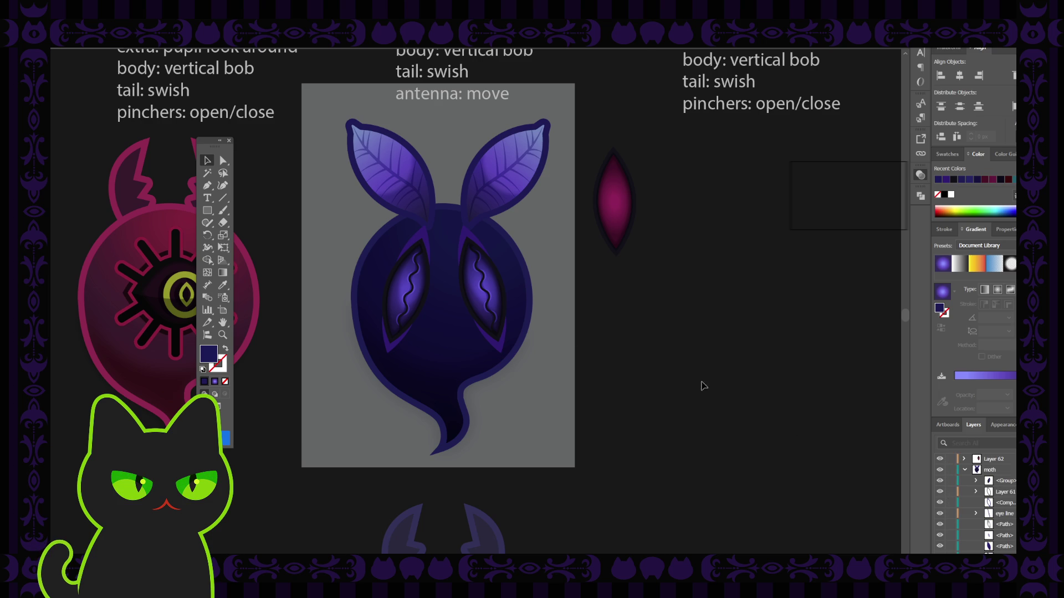
Relock the moth's wing path rows so only the eye shapes remain editable.
scroll(990, 502, down, 5)
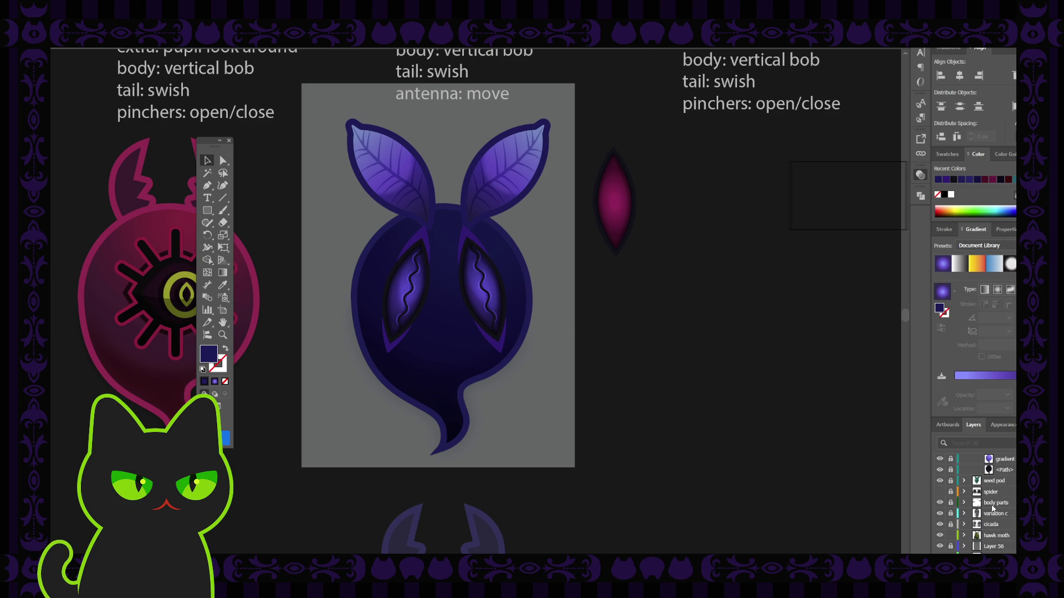
scroll(991, 507, up, 5)
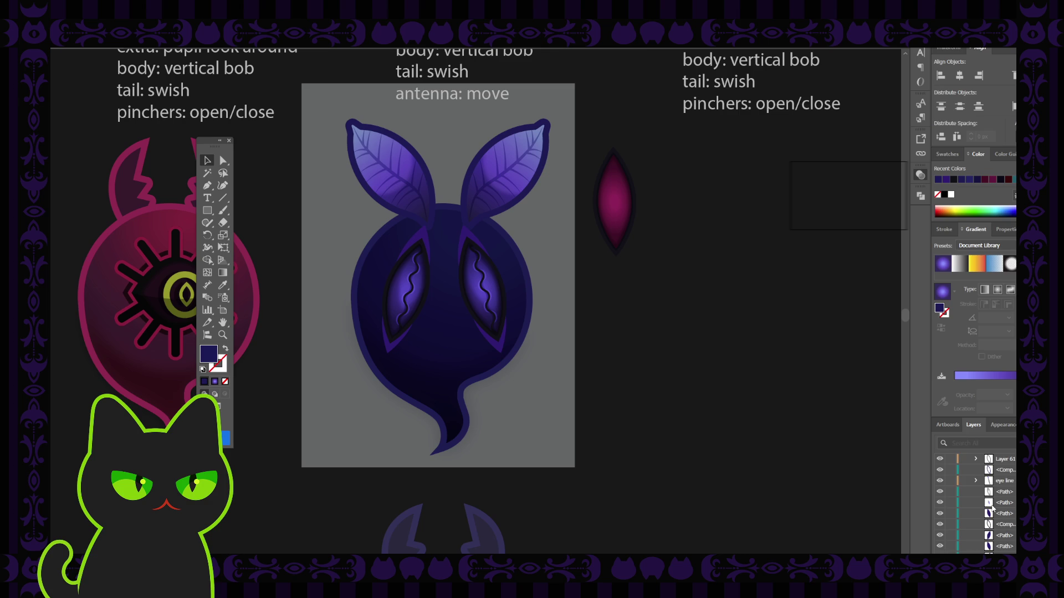
drag(341, 224, 526, 376)
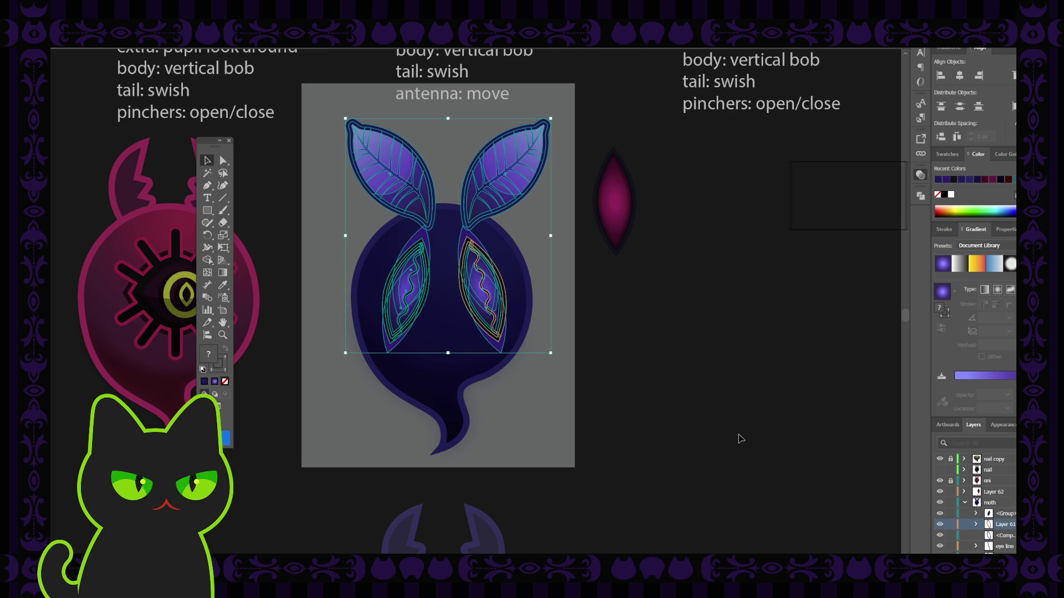
scroll(963, 499, down, 5)
scroll(962, 499, down, 1)
drag(950, 513, 950, 546)
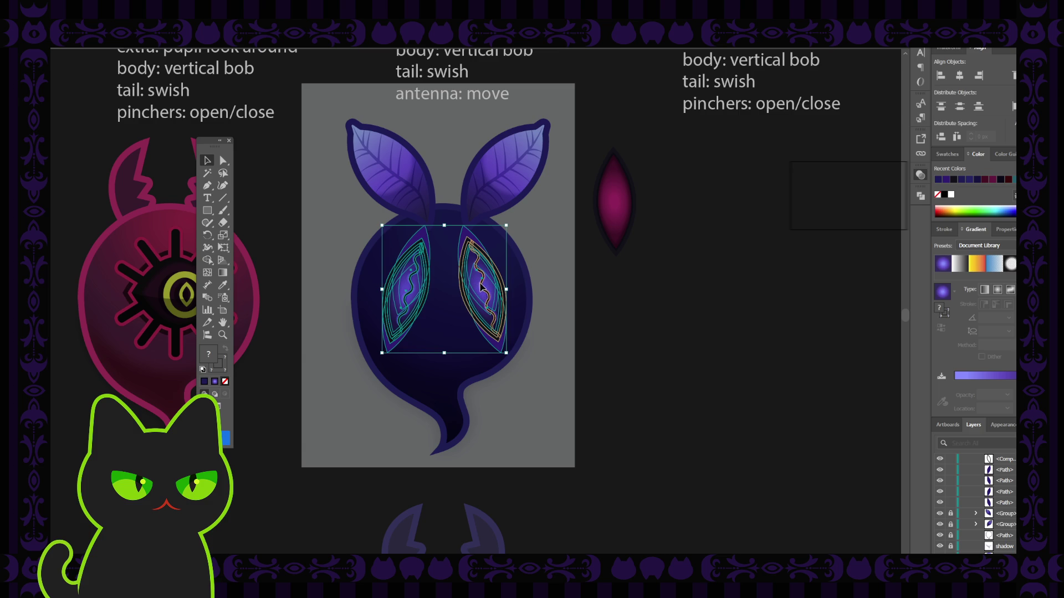
key(ctrl+shift+a)
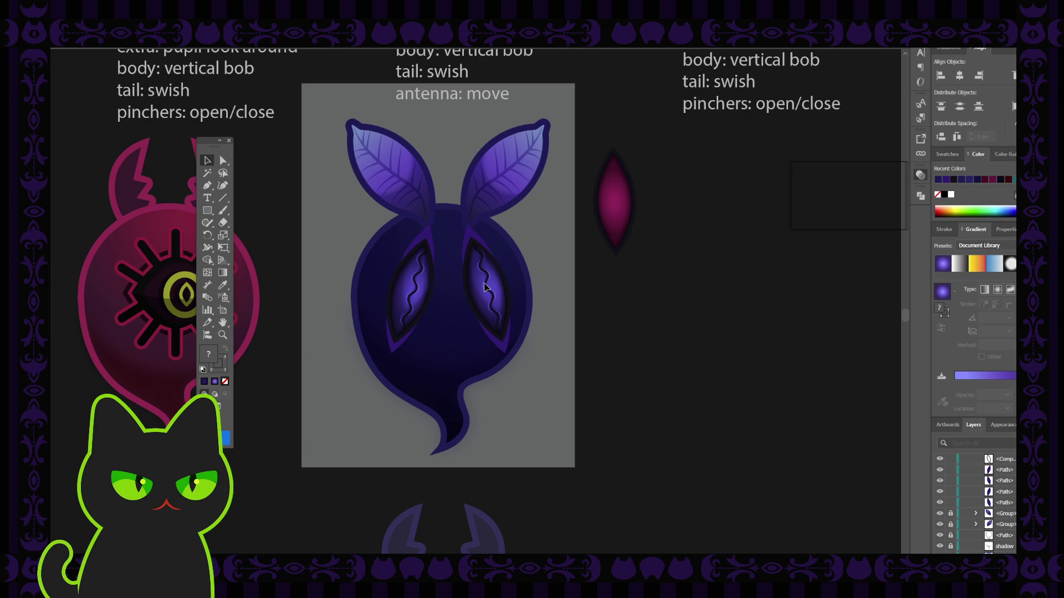
click(485, 287)
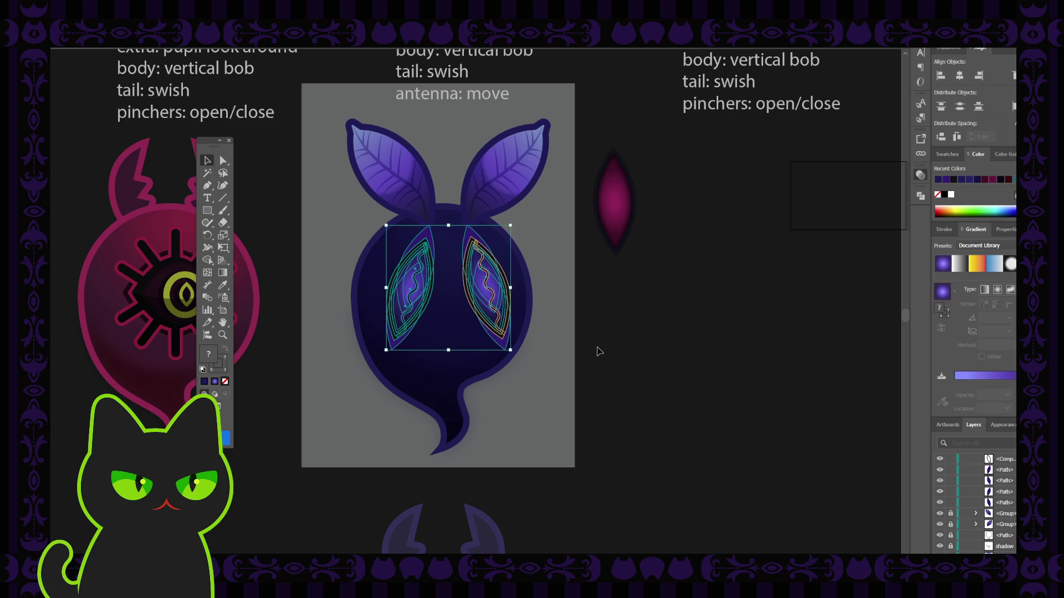
click(591, 353)
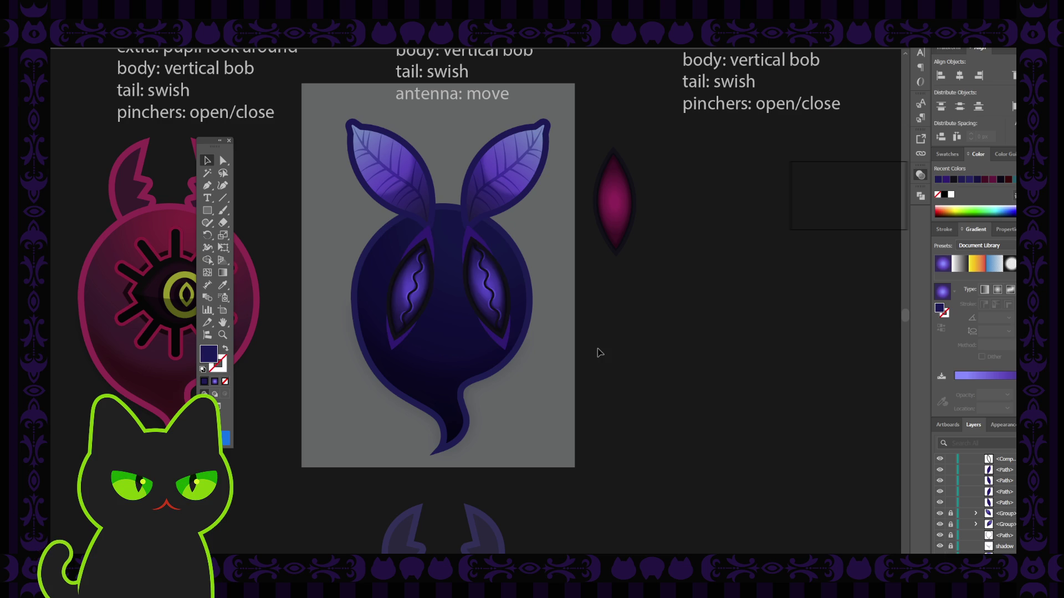
key(ctrl+minus)
key(ctrl+minus)
key(ctrl+minus)
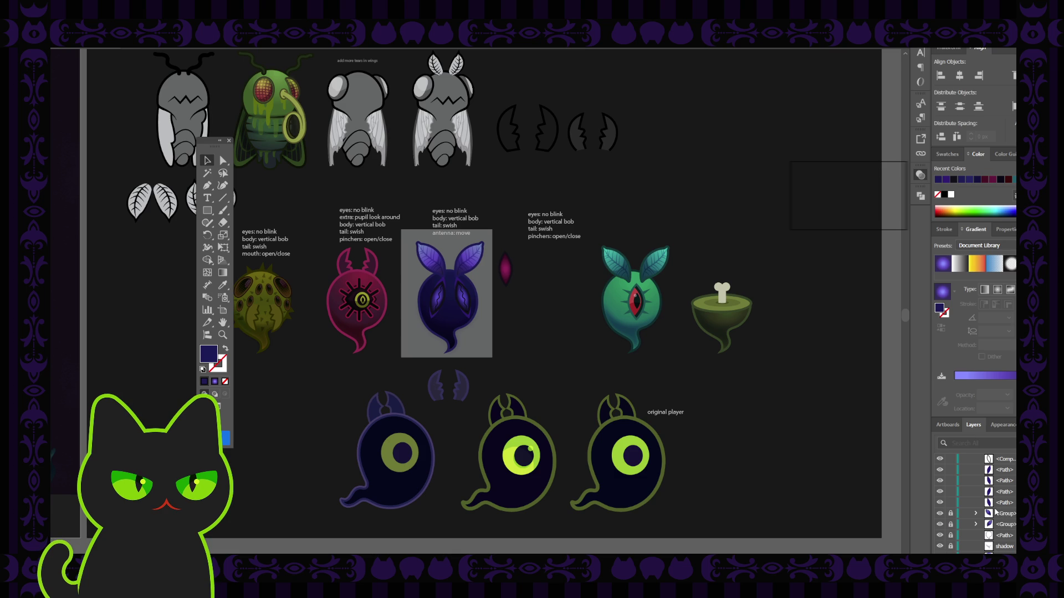
Hide Layer 62's contents in the Layers panel.
scroll(992, 501, up, 3)
scroll(984, 486, up, 3)
click(991, 491)
click(939, 492)
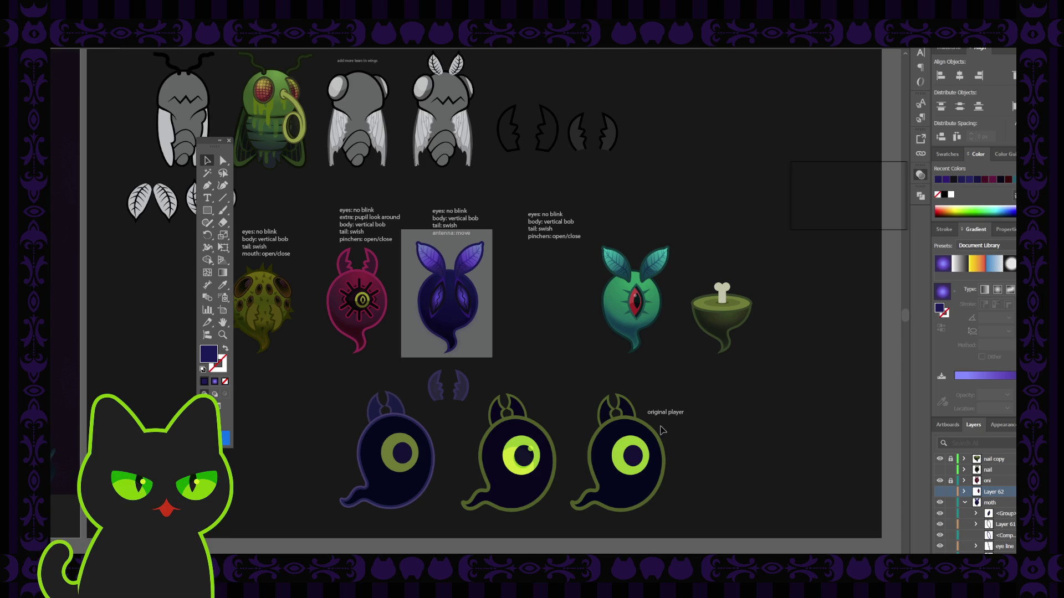
key(ctrl+0)
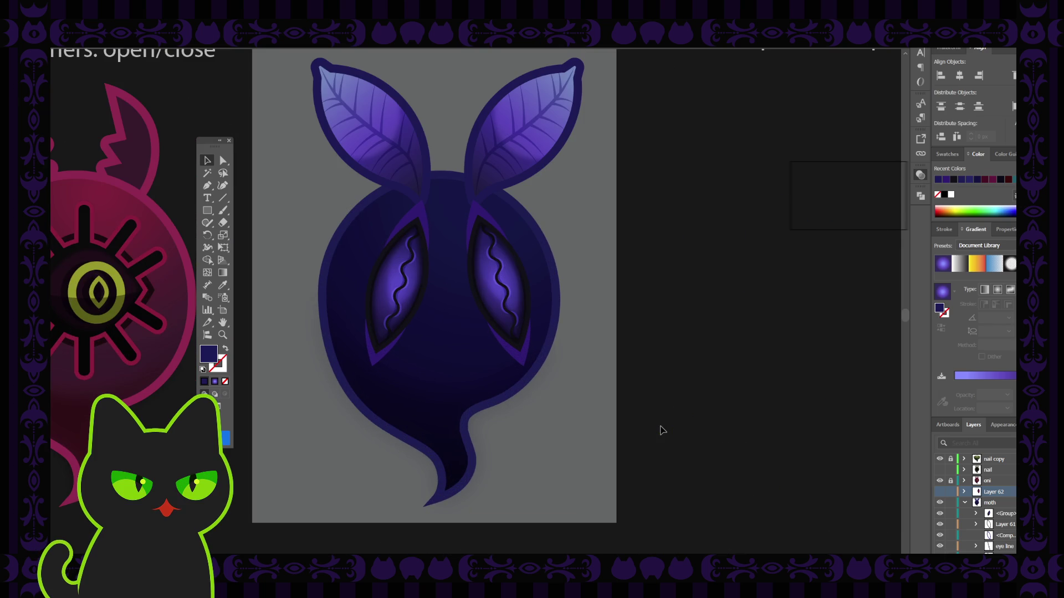
Collapse the moth layer and create the new Layer 63 above Layer 62.
click(968, 504)
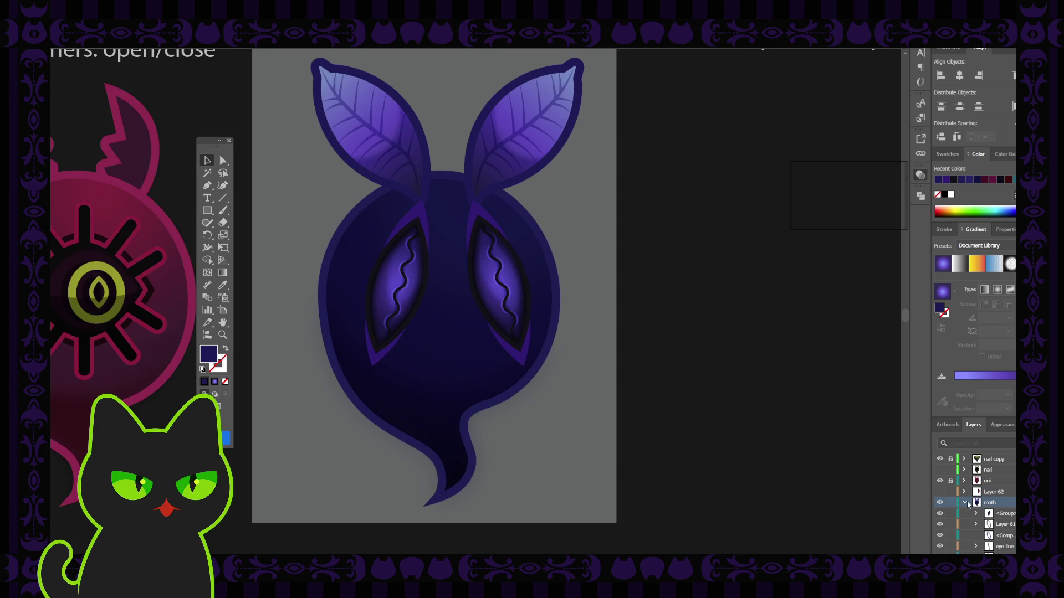
click(965, 503)
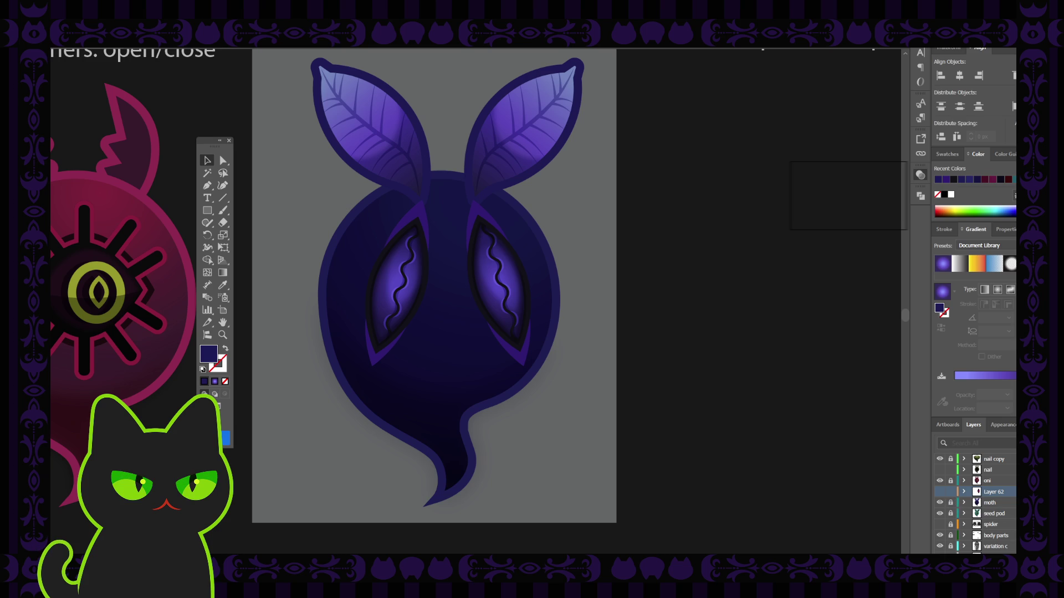
key(ctrl+l)
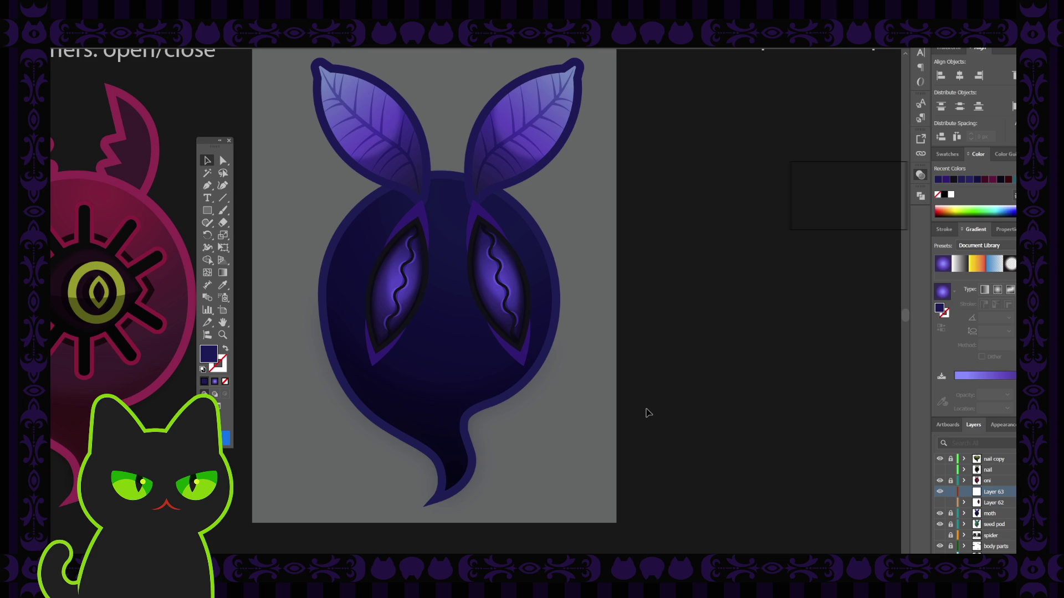
key(ctrl+plus)
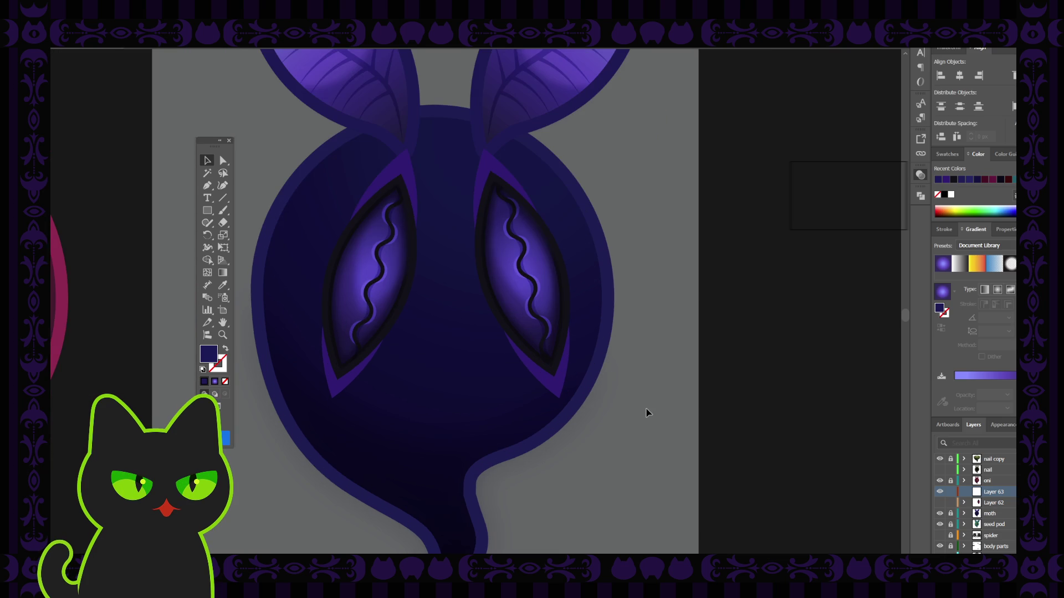
Set the Paintbrush stroke to bright magenta and paint a short stroke in the left eye.
key(b)
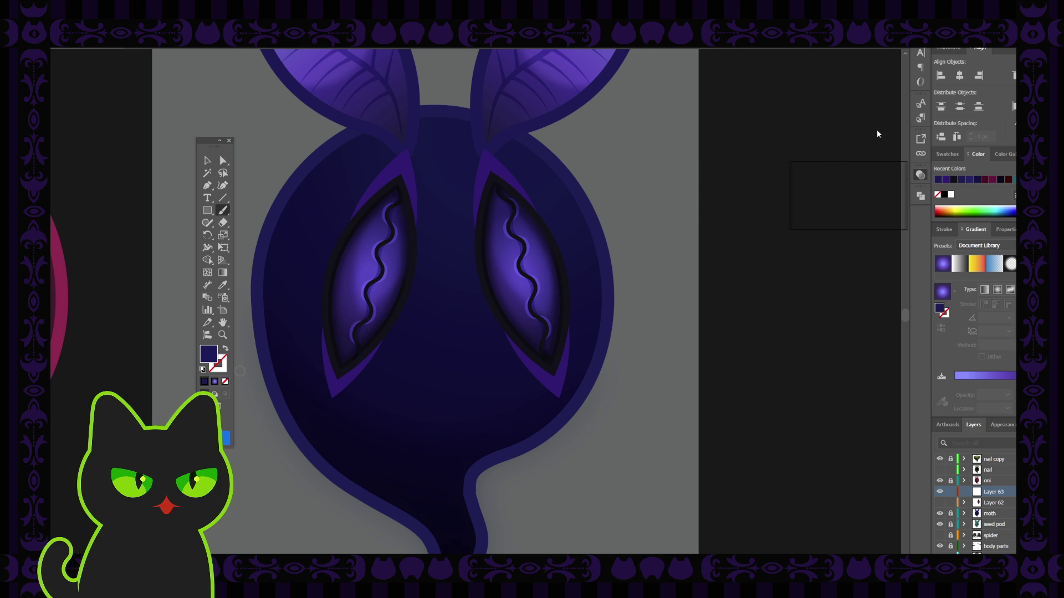
key(ctrl+z)
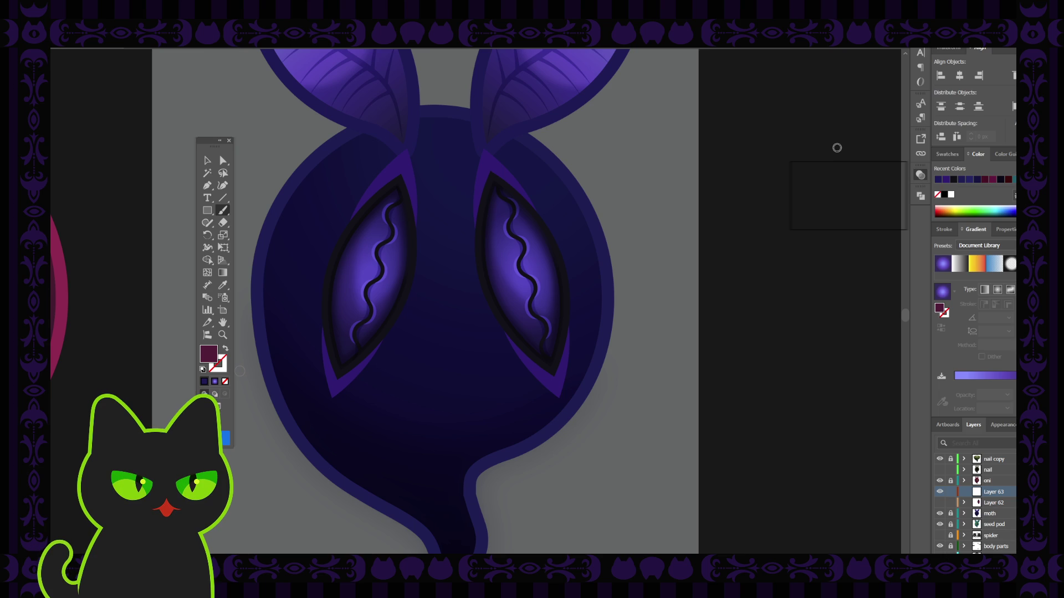
key(ctrl+z)
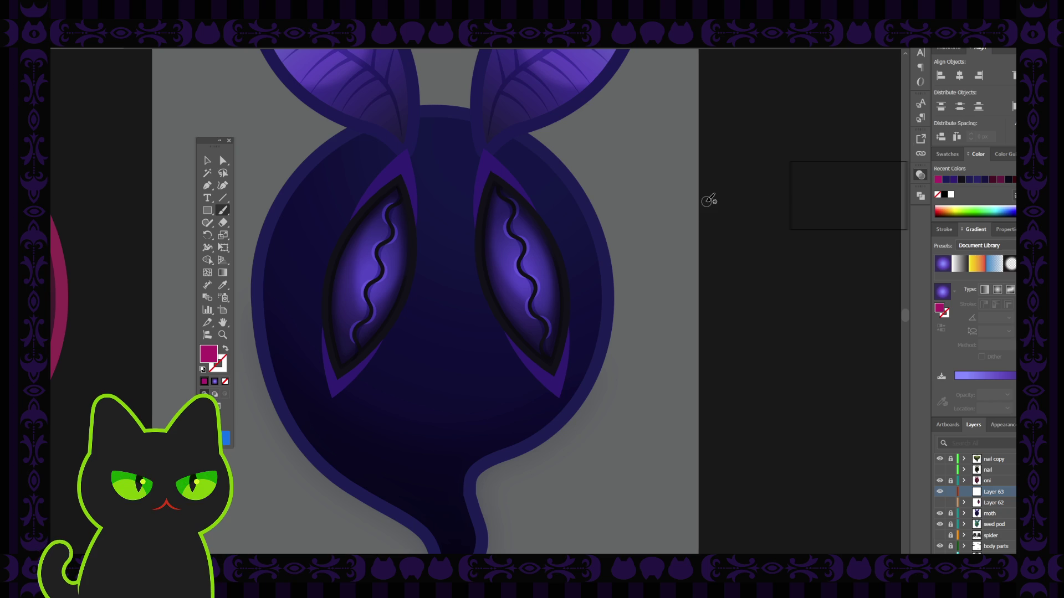
key(shift+x)
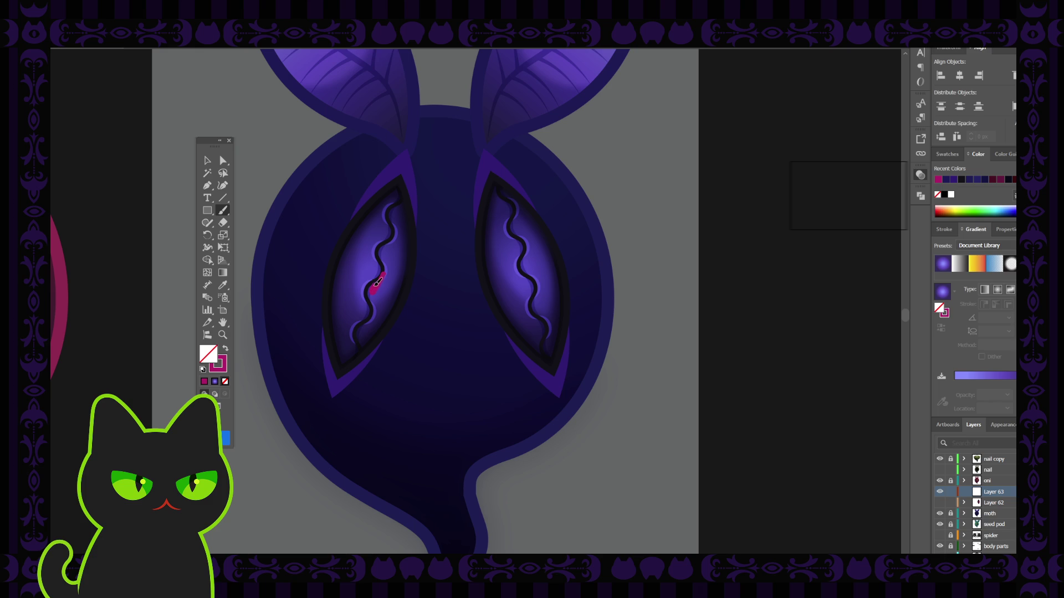
drag(378, 281, 383, 272)
Make the magenta left-eye stroke lighter and semi-transparent, previewing it repeatedly.
key(v)
click(378, 286)
key(5)
click(785, 281)
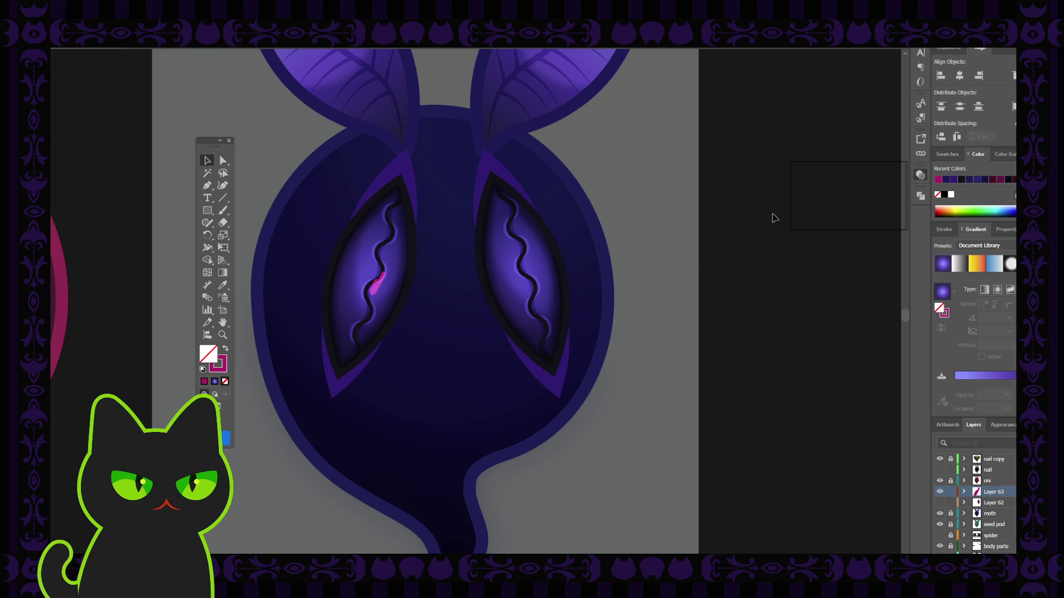
click(376, 284)
click(809, 285)
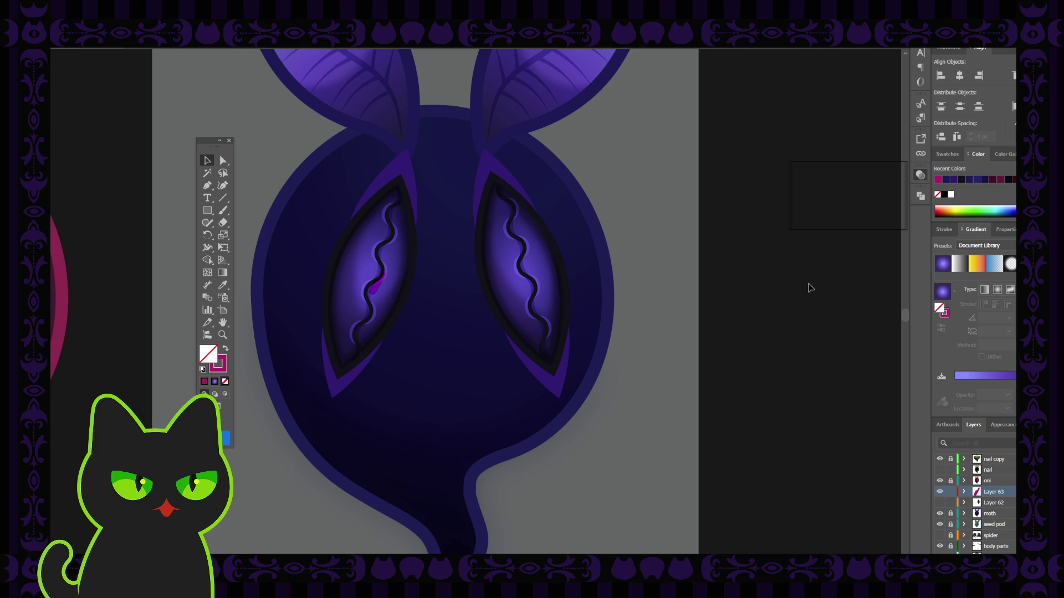
click(377, 283)
click(812, 300)
click(385, 287)
click(817, 319)
click(384, 285)
click(818, 258)
click(377, 286)
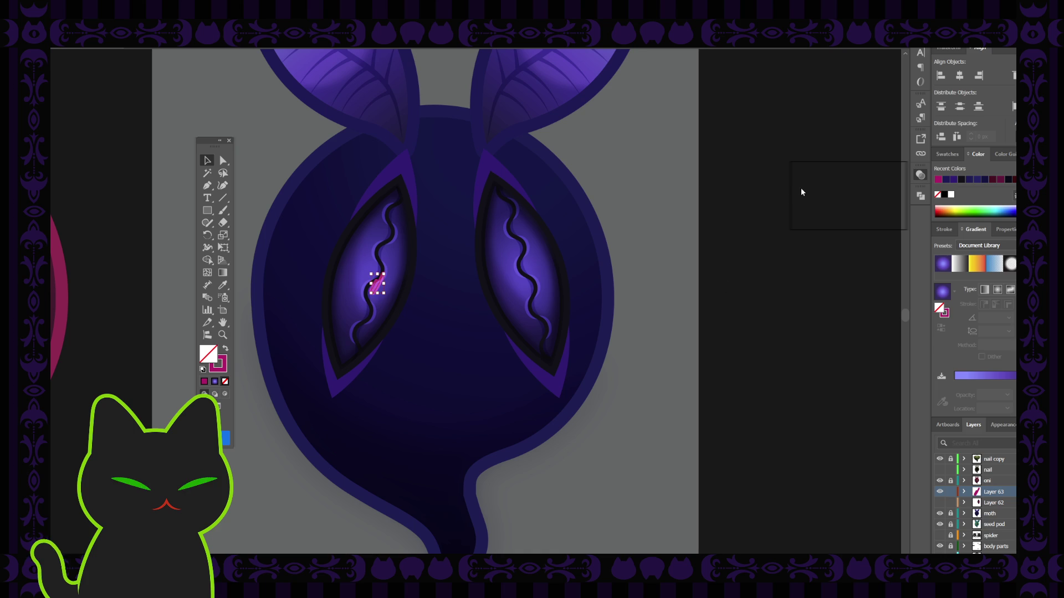
click(812, 287)
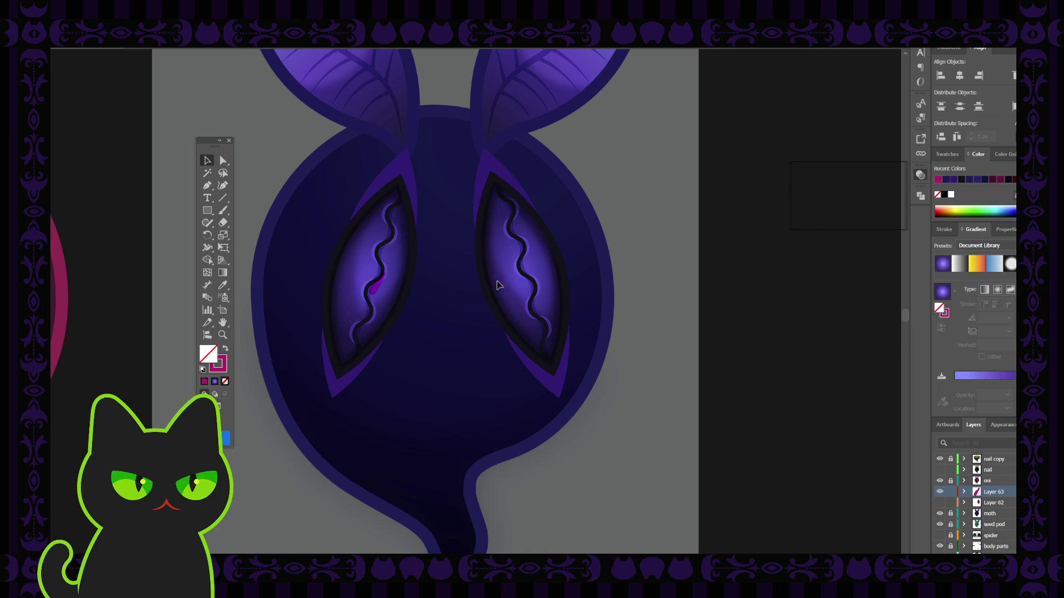
Change the stroke colour from blue through teal to green in the Color panel.
click(377, 286)
click(219, 368)
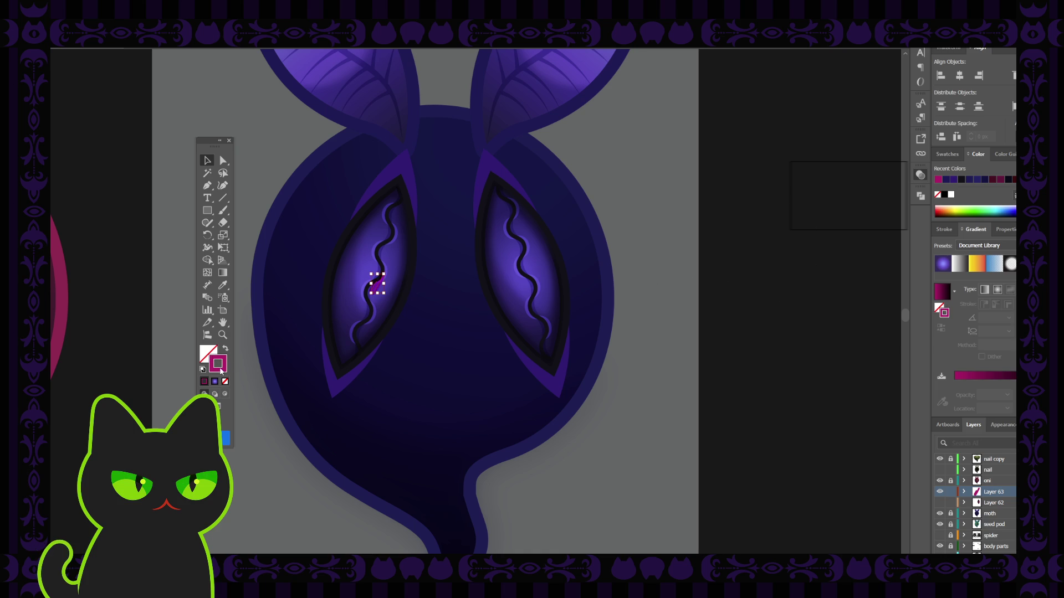
click(876, 177)
drag(876, 182, 875, 190)
drag(868, 224, 870, 195)
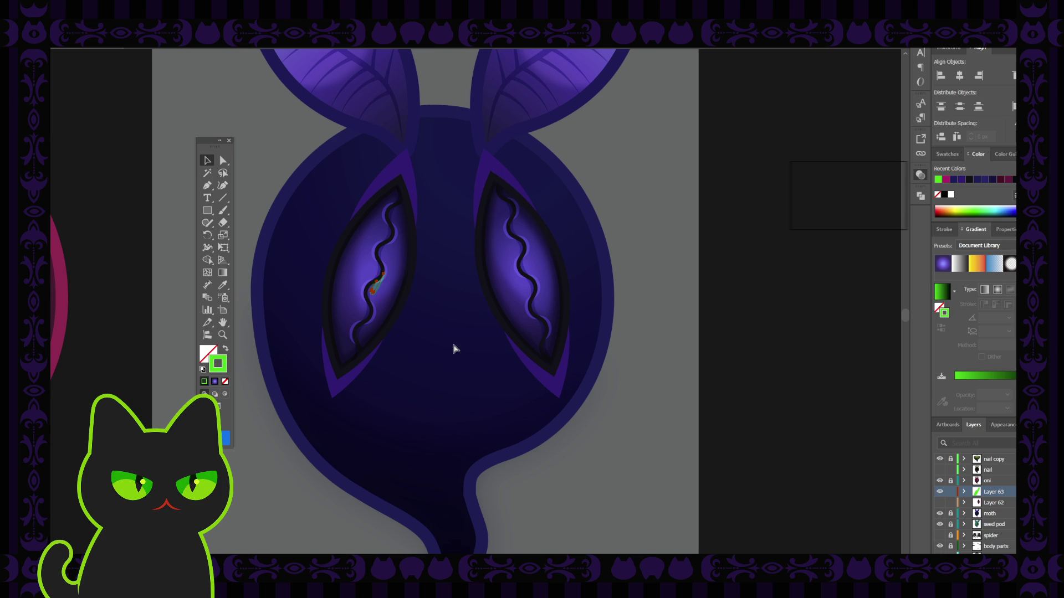
Move the green stroke outside the body and paint a new green stroke on the left eye.
key(ctrl+equal)
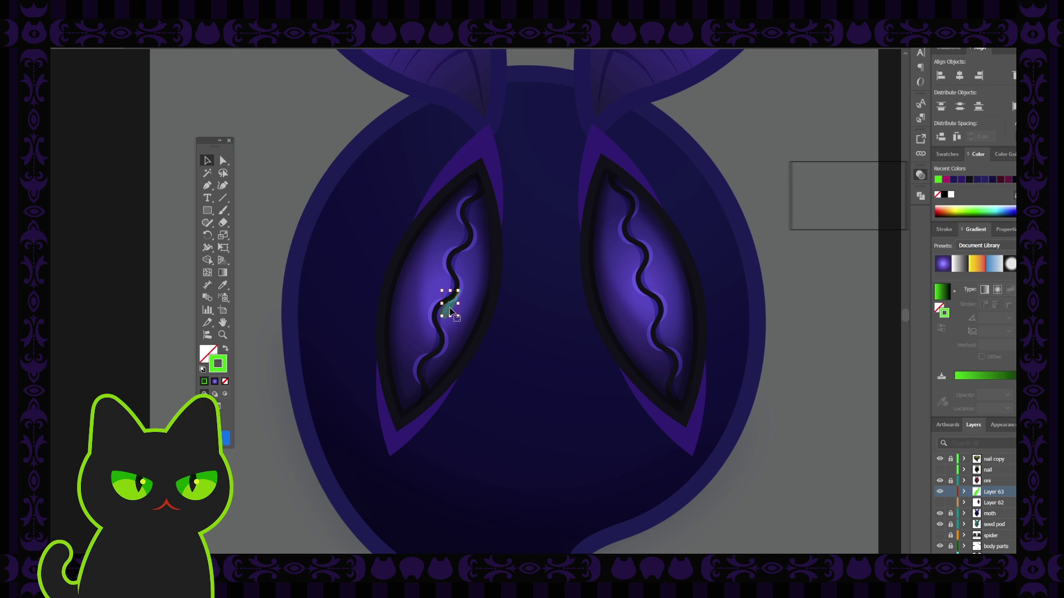
mouse_move(450, 311)
mouse_down()
mouse_move(391, 321)
mouse_move(278, 181)
mouse_up()
click(283, 188)
click(310, 146)
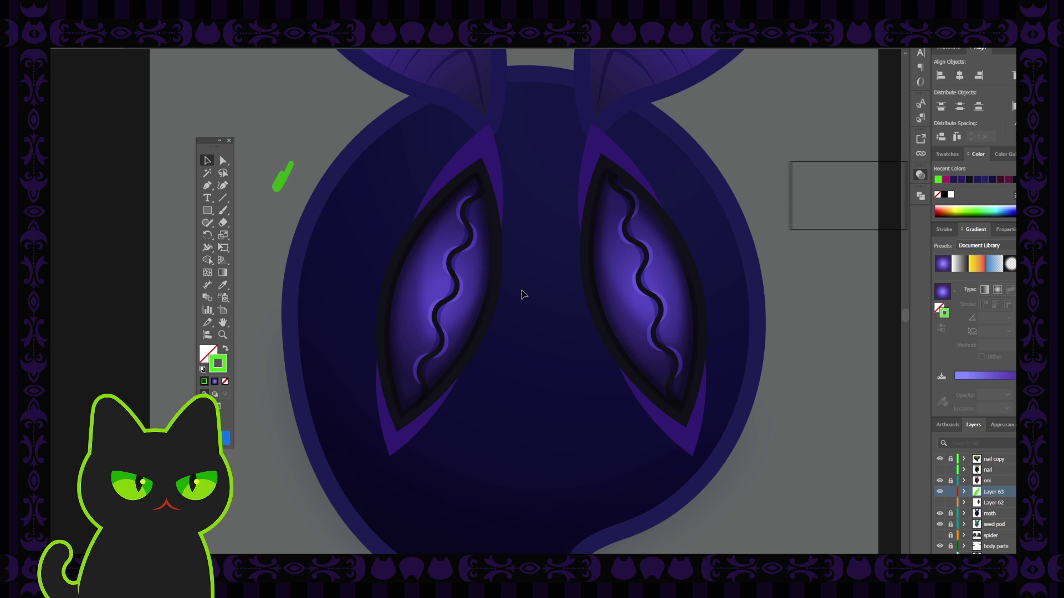
key(b)
mouse_move(471, 244)
mouse_down()
mouse_move(457, 250)
mouse_move(442, 316)
mouse_move(442, 308)
mouse_up()
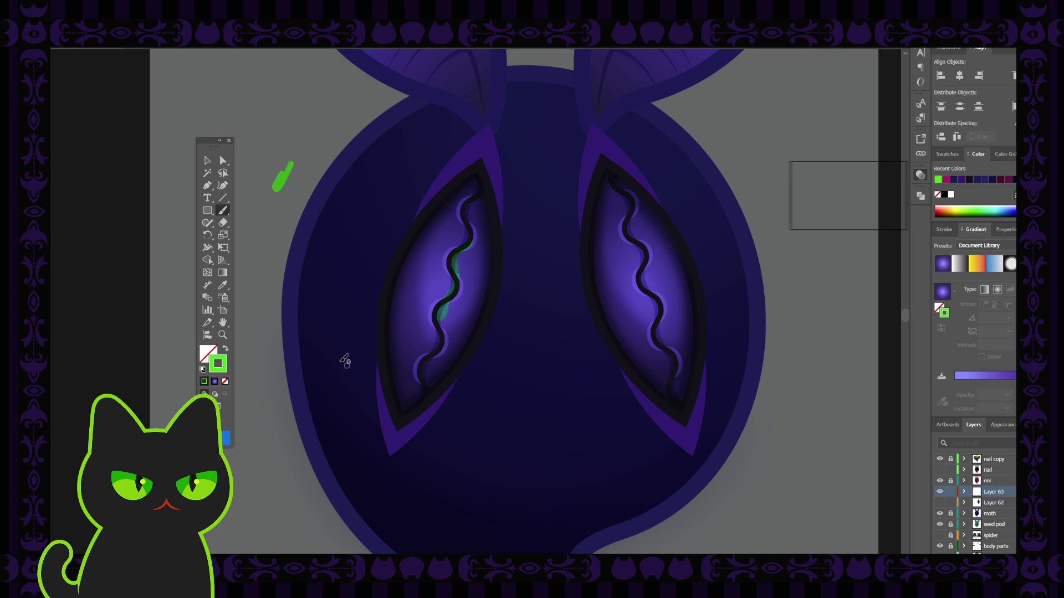
Recolour the left-eye stroke from green to crimson, passing through magenta.
click(207, 162)
click(441, 314)
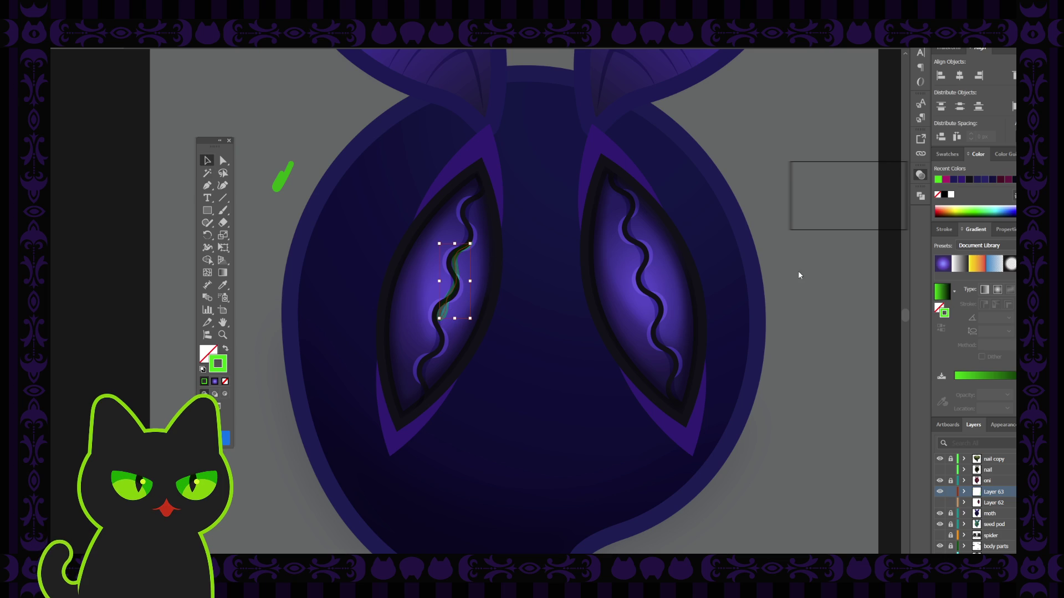
click(838, 131)
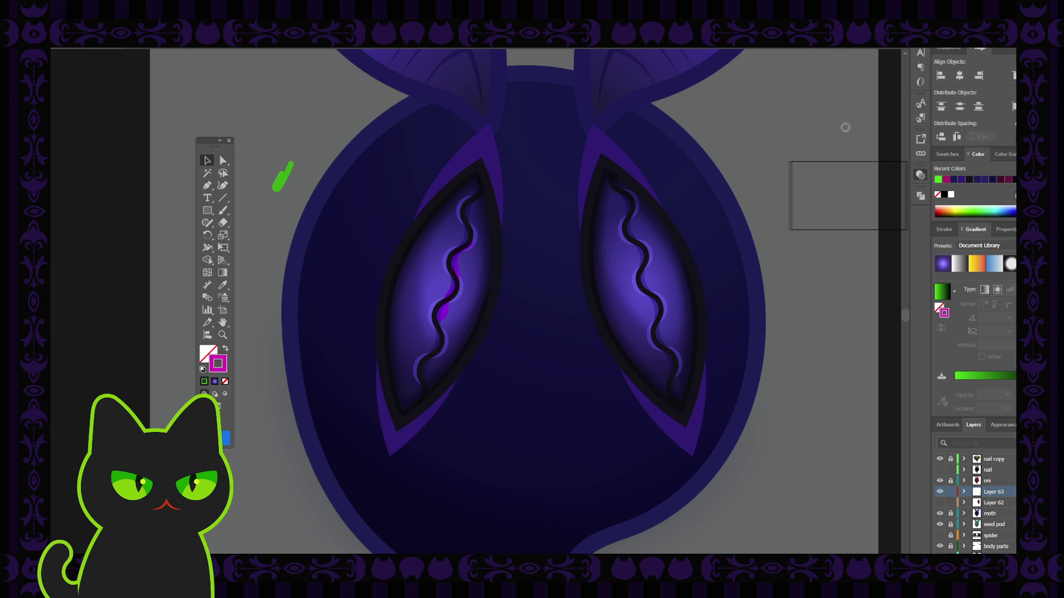
click(852, 123)
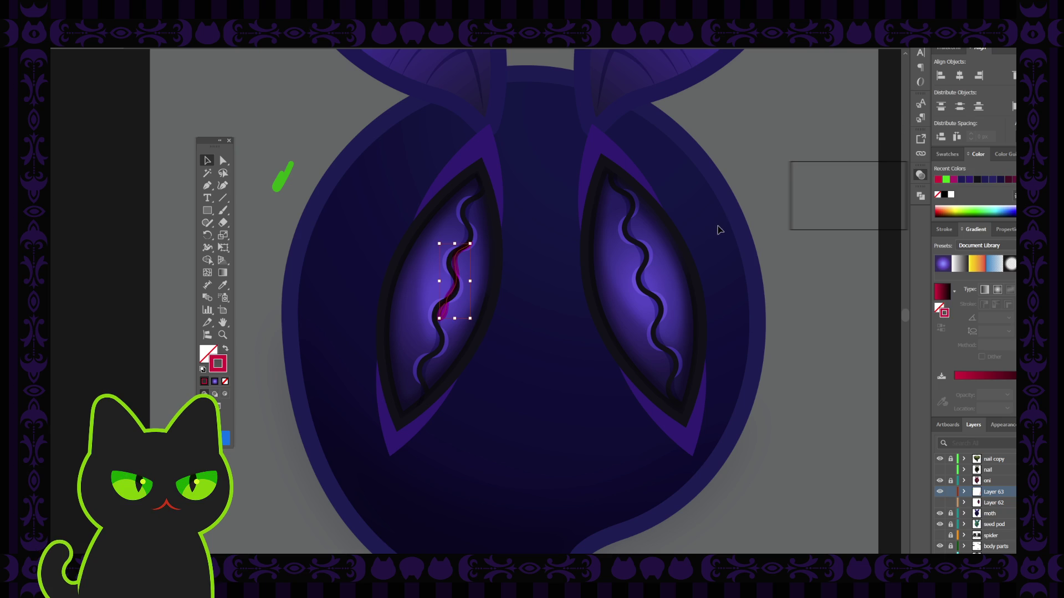
click(319, 295)
Brush crimson drips down the eye's wavy line, undoing the last drip.
key(b)
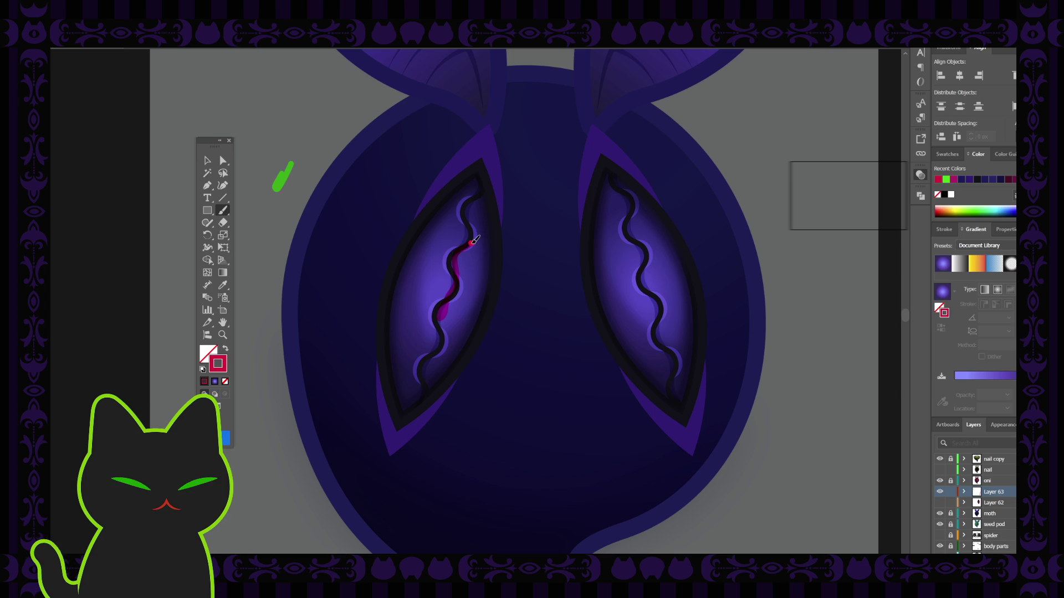
drag(479, 231, 464, 266)
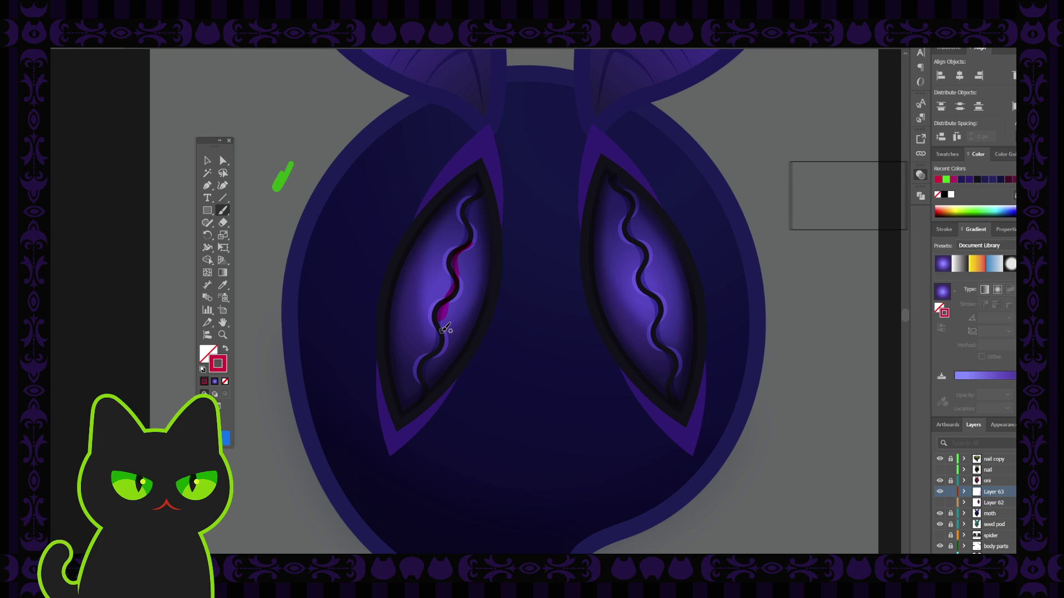
mouse_move(443, 330)
mouse_down()
mouse_move(435, 373)
mouse_move(437, 360)
mouse_up()
drag(441, 348, 440, 350)
key(ctrl+z)
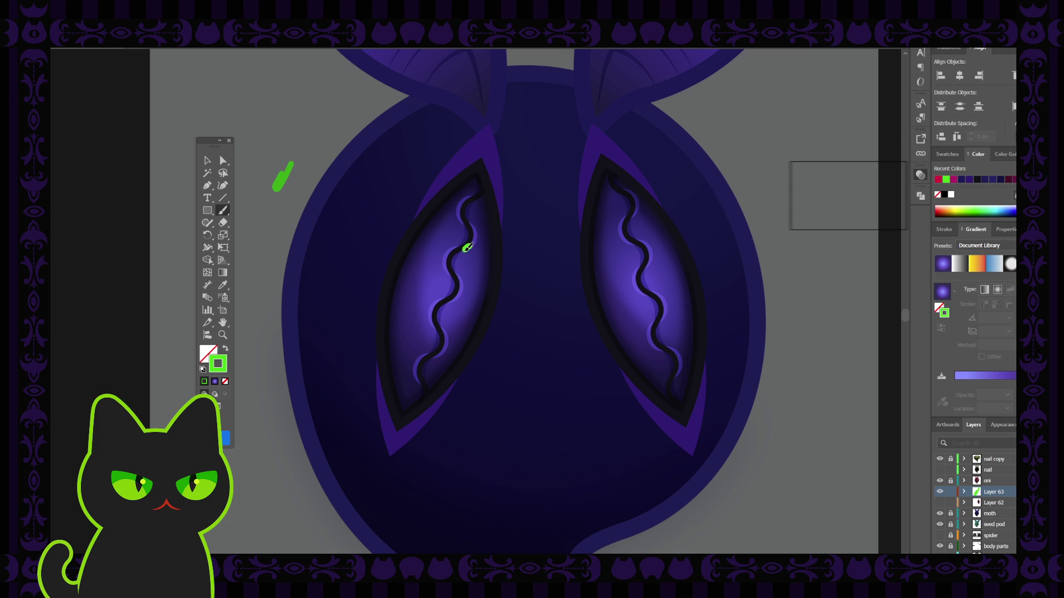
Paint three green strokes down the left eye, then delete the green stroke.
drag(467, 256, 472, 284)
drag(460, 281, 463, 312)
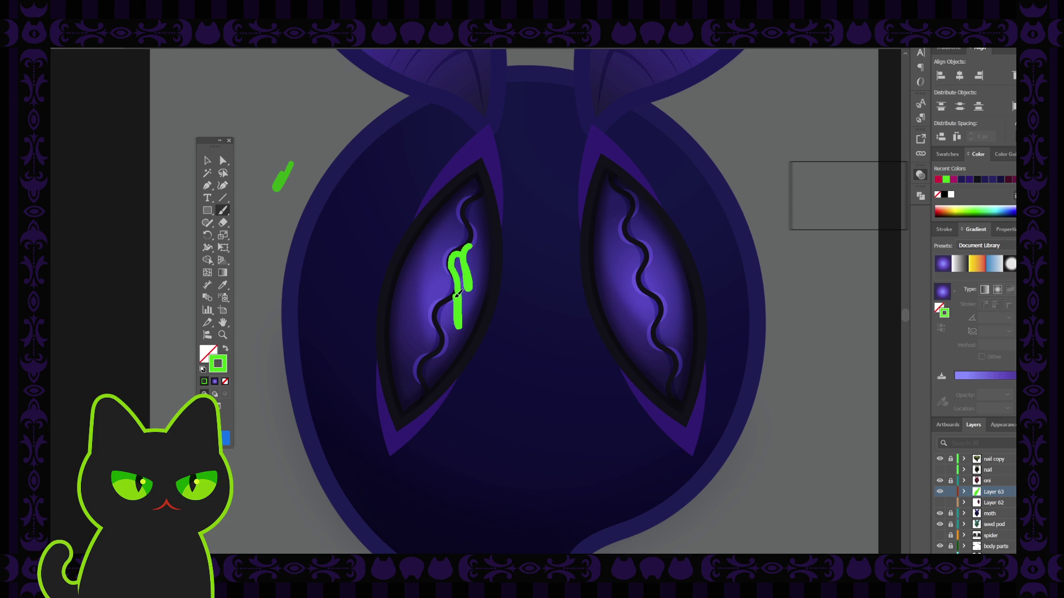
drag(443, 304, 448, 341)
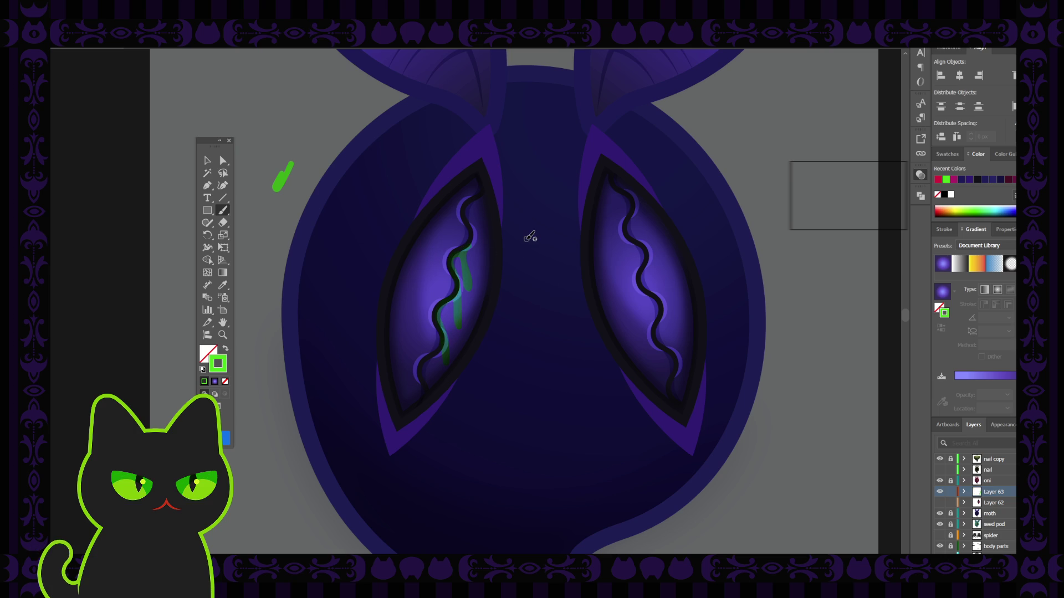
click(204, 162)
click(471, 273)
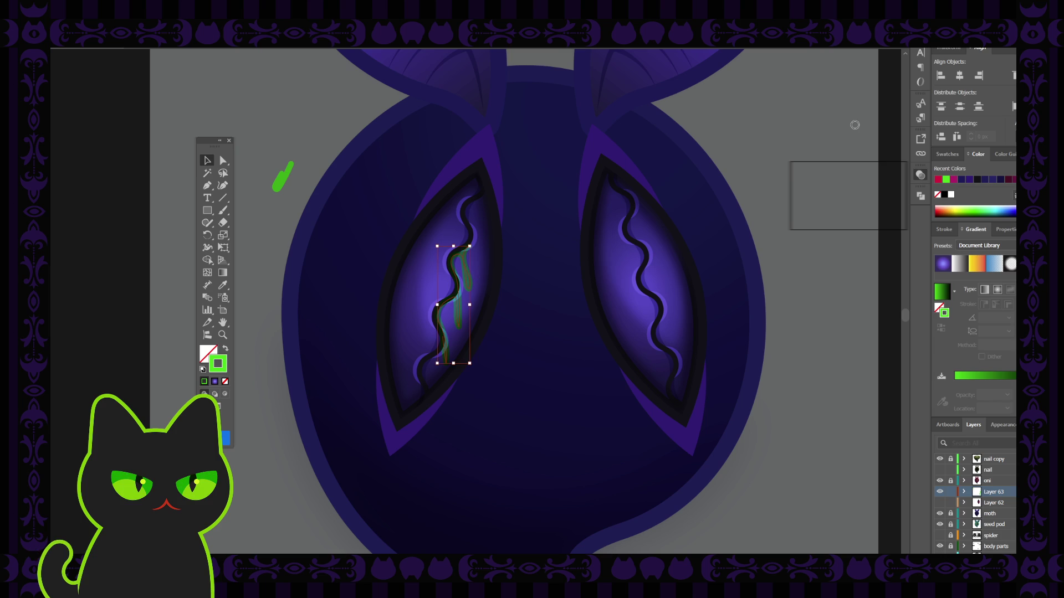
key(Delete)
Select anchor points on the magenta drip paths with Direct Selection.
click(463, 272)
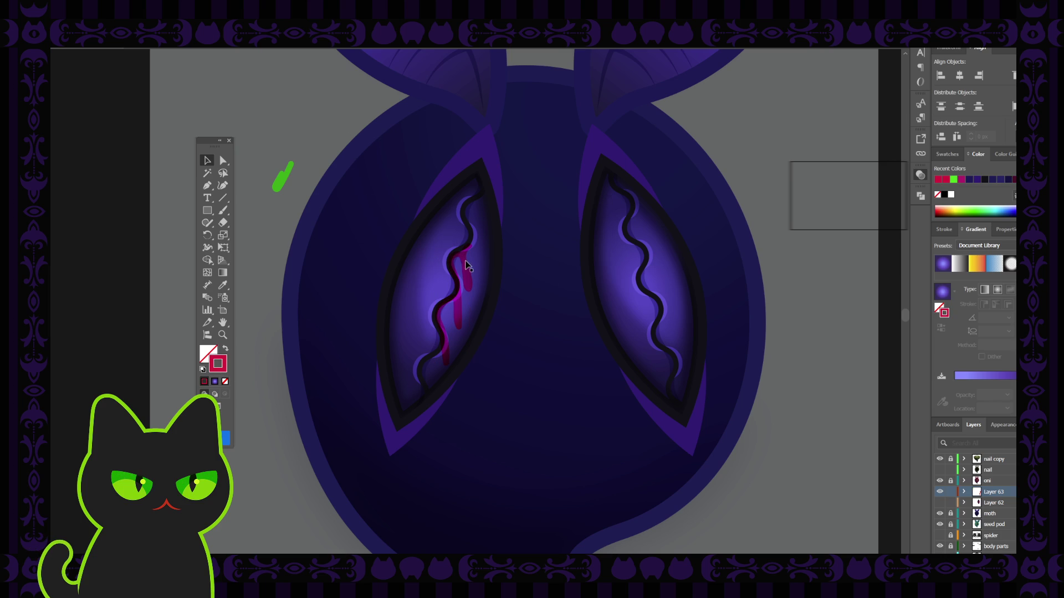
click(432, 217)
click(224, 161)
drag(453, 361, 453, 366)
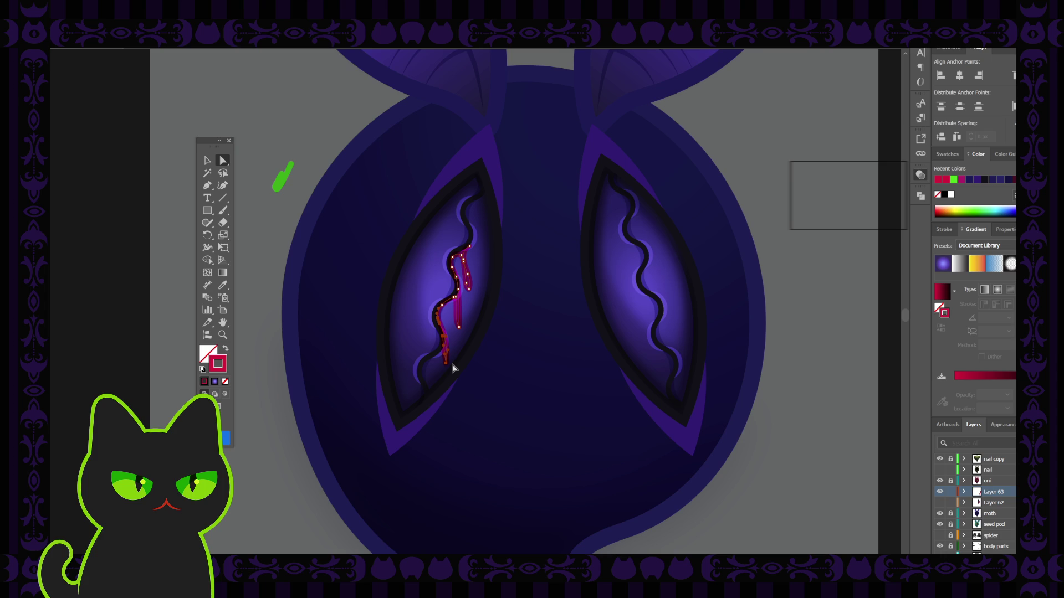
Delete the lower tail points of the magenta drip path and deselect it.
key(Delete)
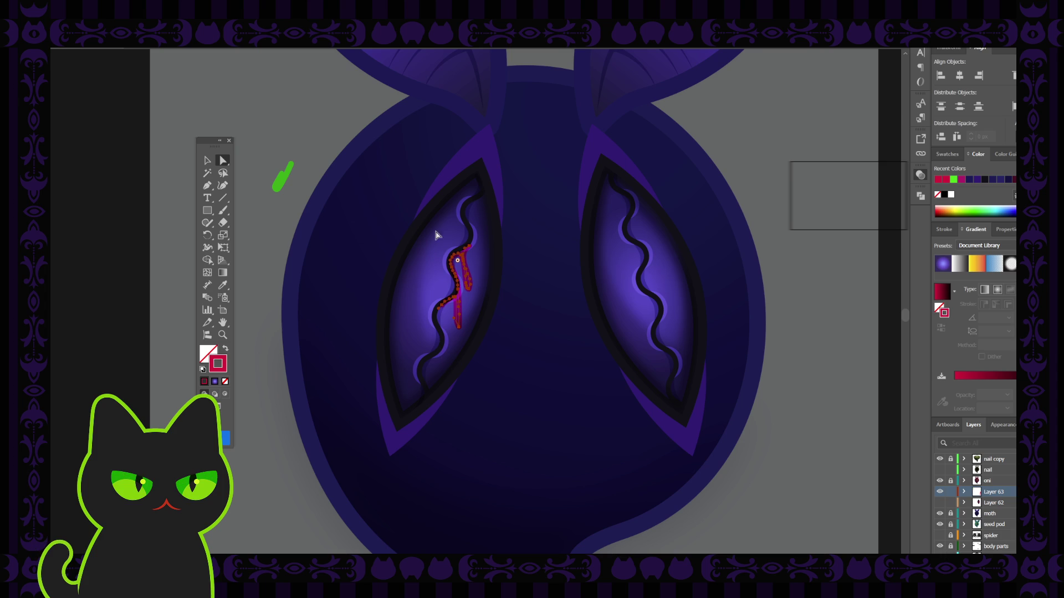
click(207, 160)
click(304, 139)
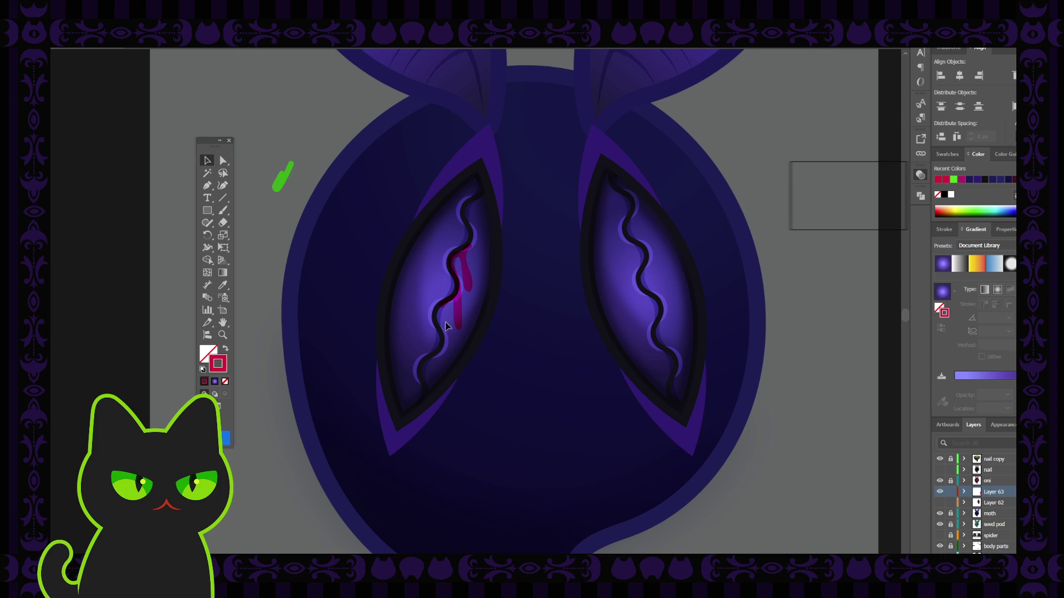
Repaint a red Paintbrush drip down the middle of the eye's wavy line, redoing unsatisfying strokes.
key(b)
mouse_move(440, 310)
mouse_down()
mouse_move(447, 372)
mouse_move(450, 336)
mouse_up()
key(ctrl+z)
mouse_move(444, 303)
mouse_down()
mouse_move(432, 413)
mouse_move(426, 363)
mouse_up()
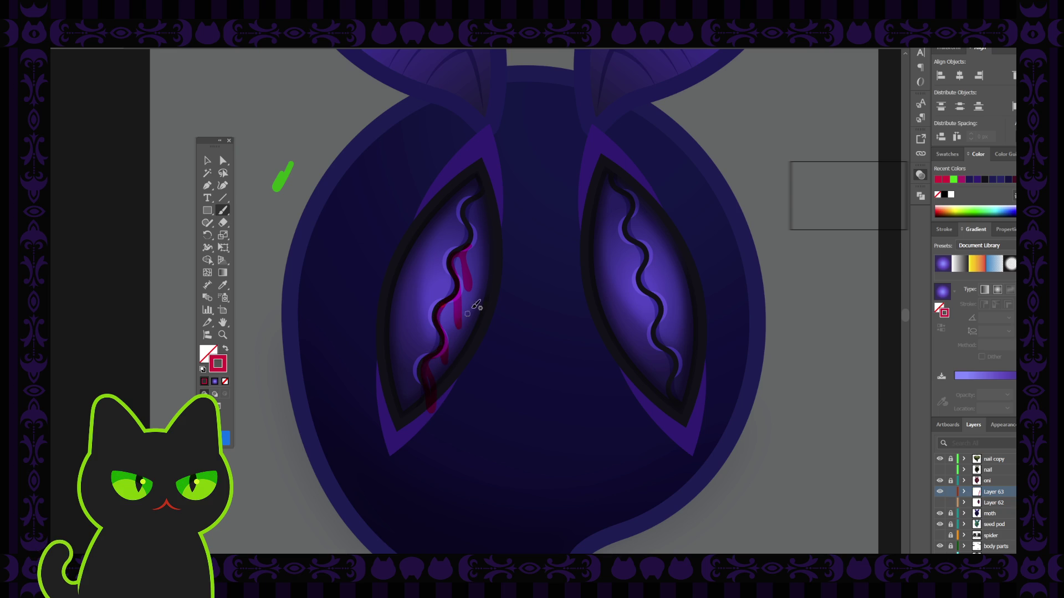
key(ctrl+z)
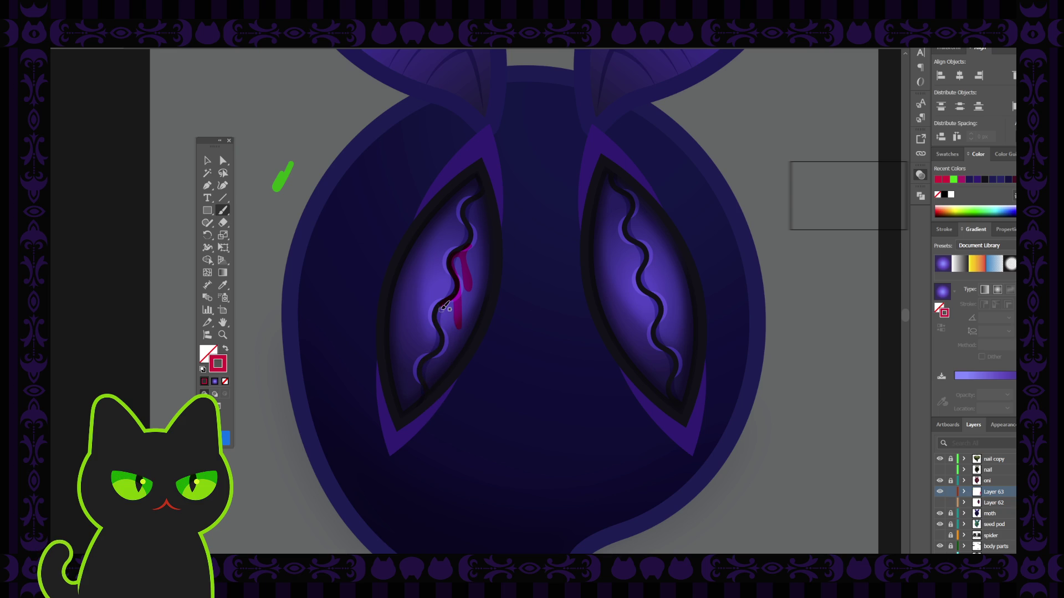
mouse_move(440, 312)
mouse_down()
mouse_move(446, 367)
mouse_move(442, 344)
mouse_up()
Paint a red drip from the eye's top rim downward and extend the bottom drip.
mouse_move(481, 195)
mouse_down()
mouse_move(475, 222)
mouse_move(481, 205)
mouse_up()
key(ctrl+z)
key(ctrl+z)
mouse_move(482, 213)
mouse_down()
mouse_move(477, 222)
mouse_move(474, 199)
mouse_up()
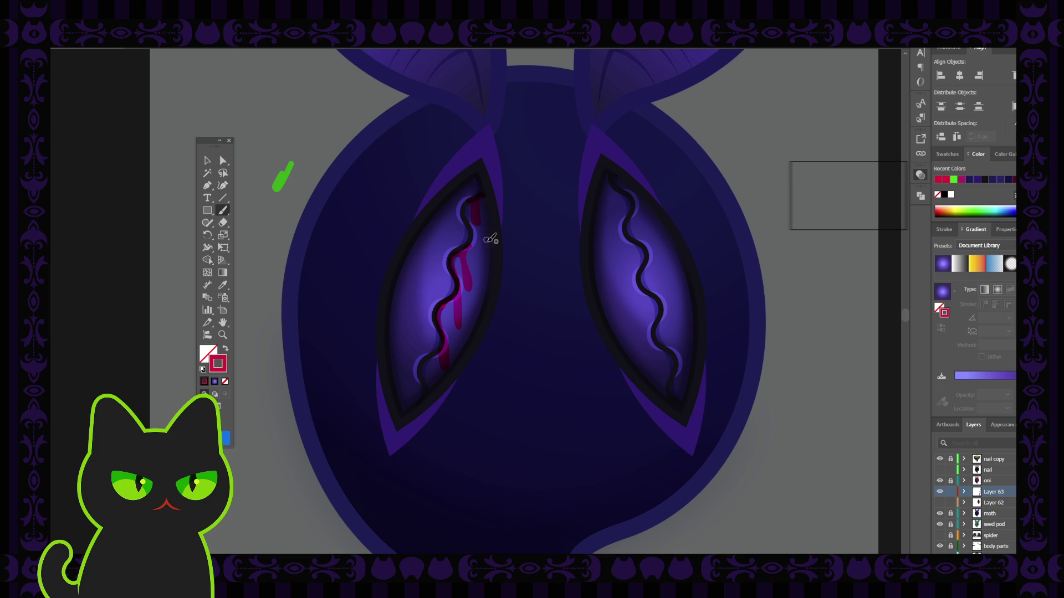
key(ctrl+z)
drag(470, 220, 482, 194)
key(ctrl+z)
mouse_move(477, 205)
mouse_down()
mouse_move(480, 220)
mouse_move(478, 210)
mouse_up()
key(ctrl+z)
drag(429, 369, 426, 387)
drag(470, 202, 477, 248)
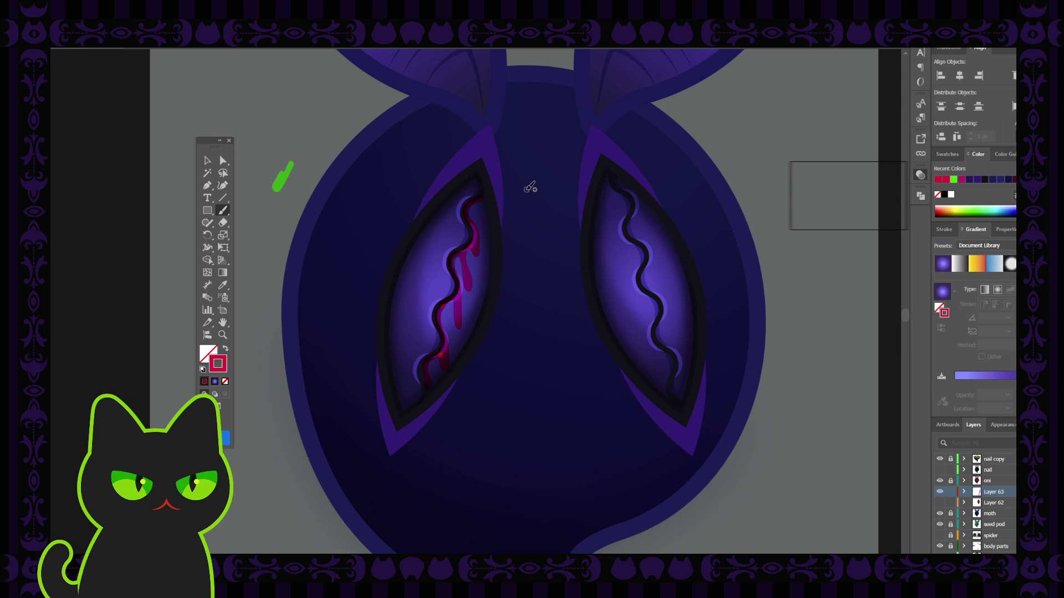
key(ctrl+minus)
key(ctrl+minus)
key(ctrl+minus)
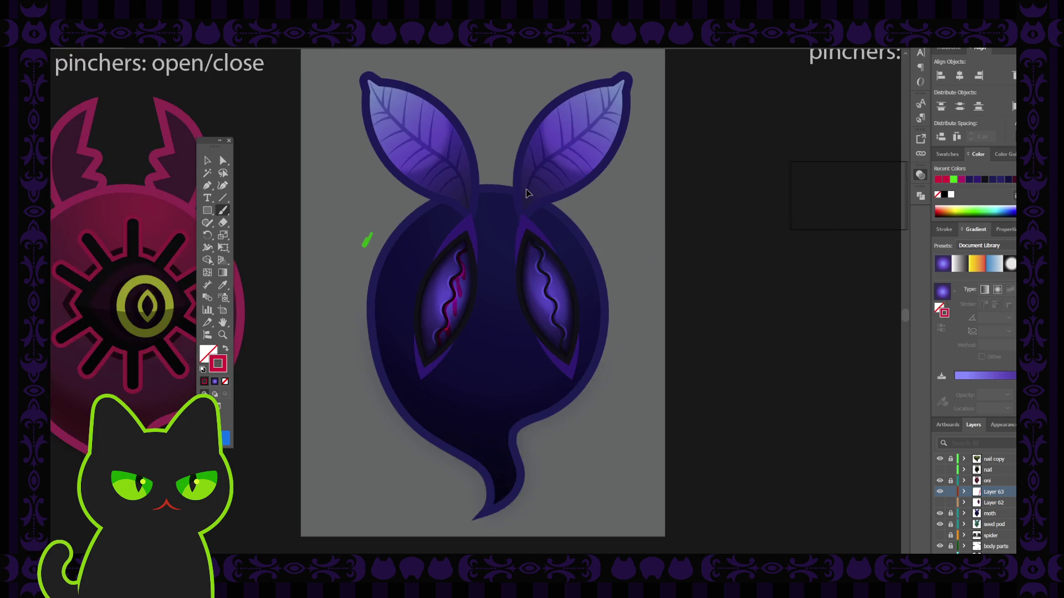
key(ctrl+plus)
key(ctrl+plus)
key(ctrl+plus)
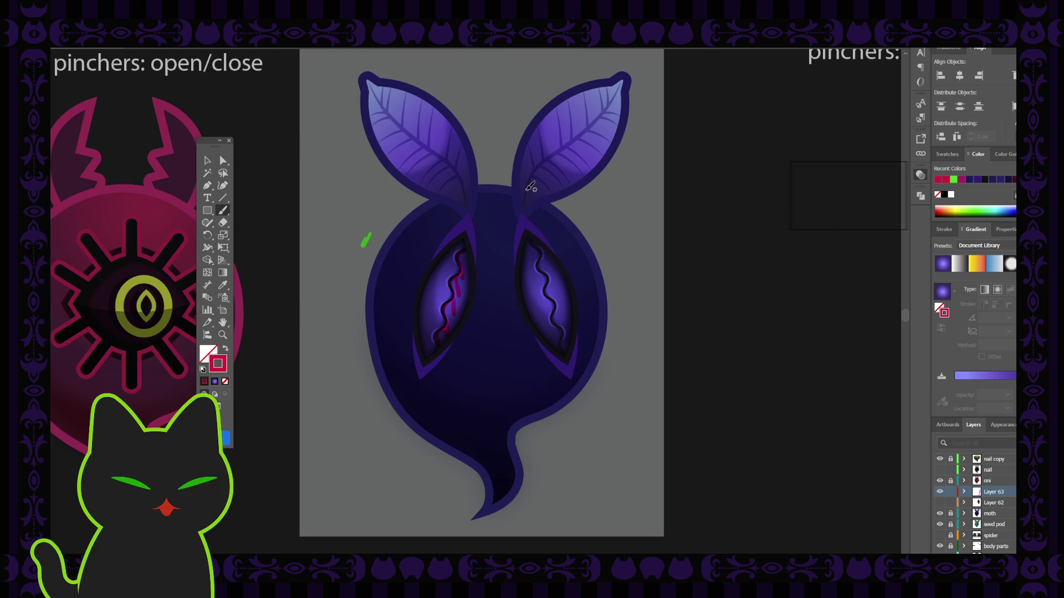
key(ctrl+minus)
key(ctrl+minus)
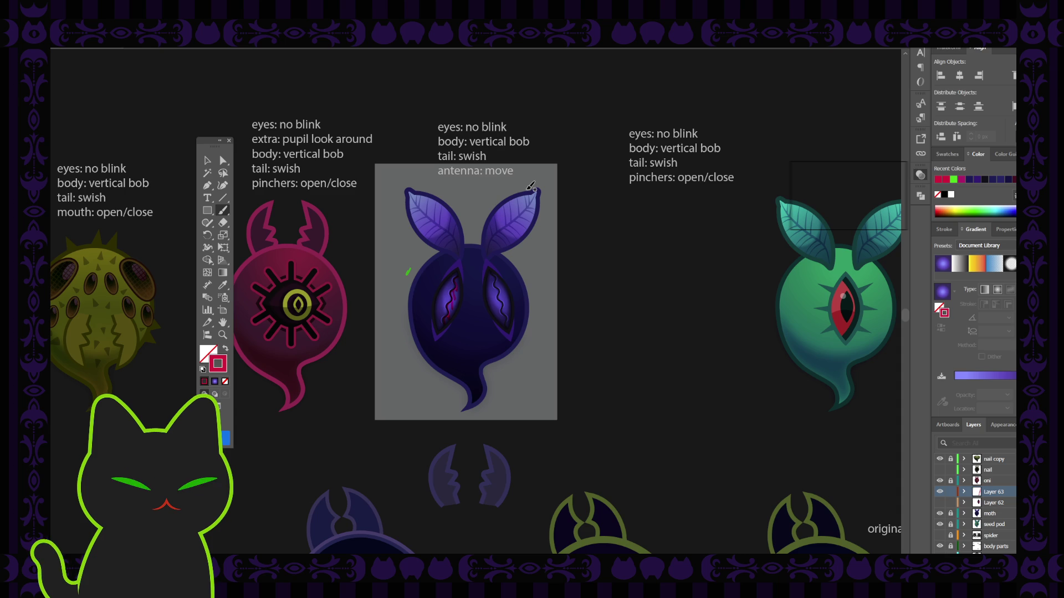
key(ctrl+minus)
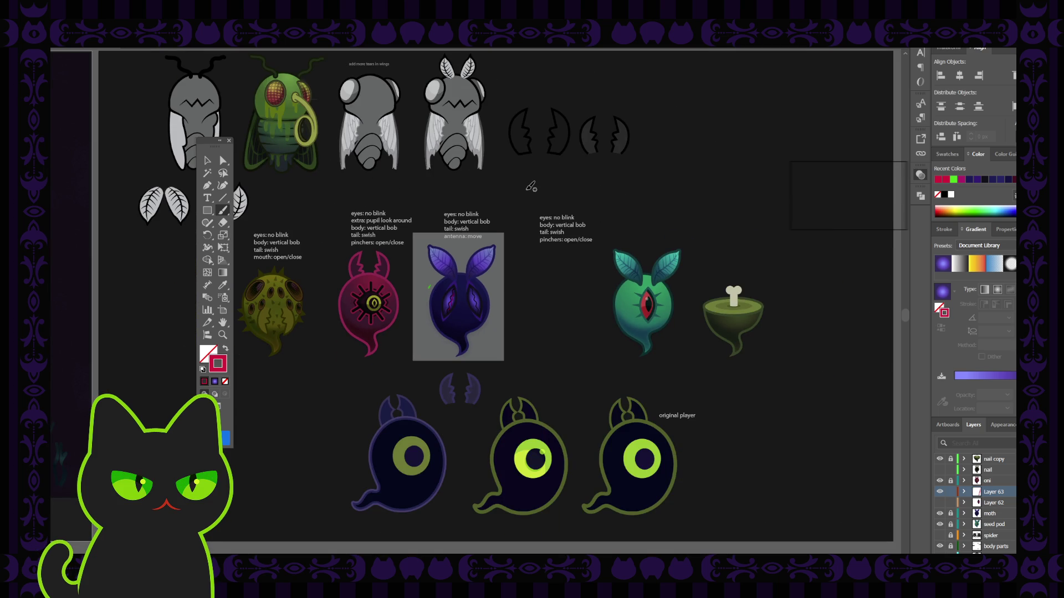
key(ctrl+equal)
key(ctrl+equal)
key(ctrl+equal)
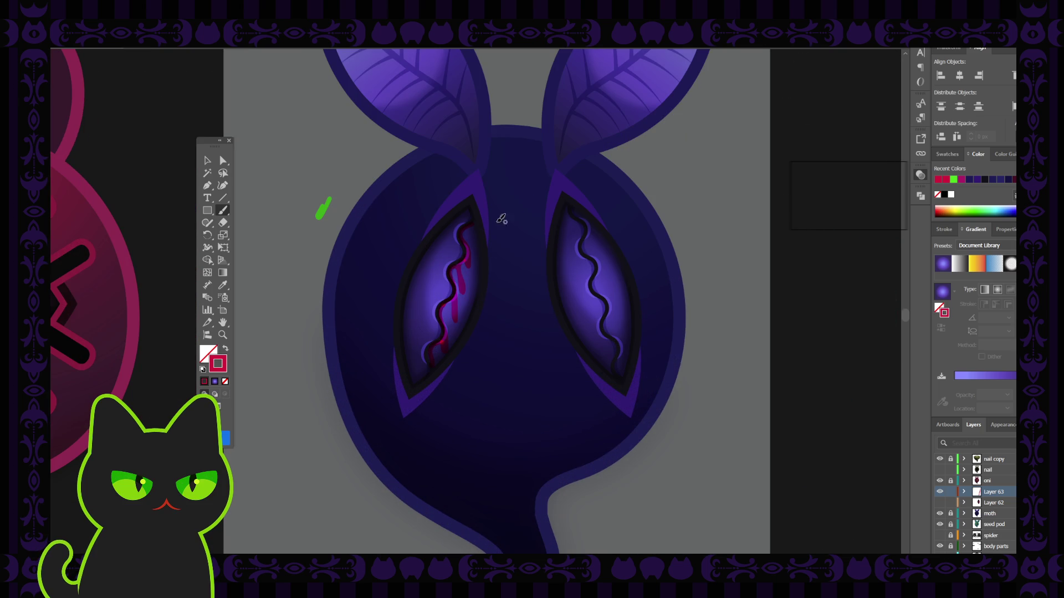
click(207, 165)
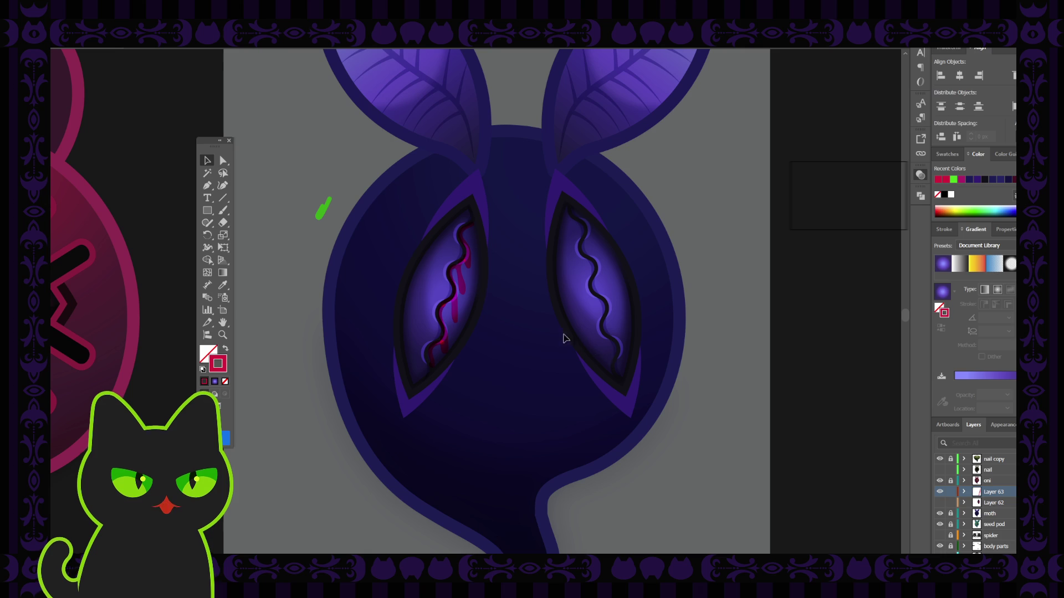
mouse_move(293, 175)
mouse_down()
mouse_move(459, 333)
mouse_move(485, 376)
mouse_up()
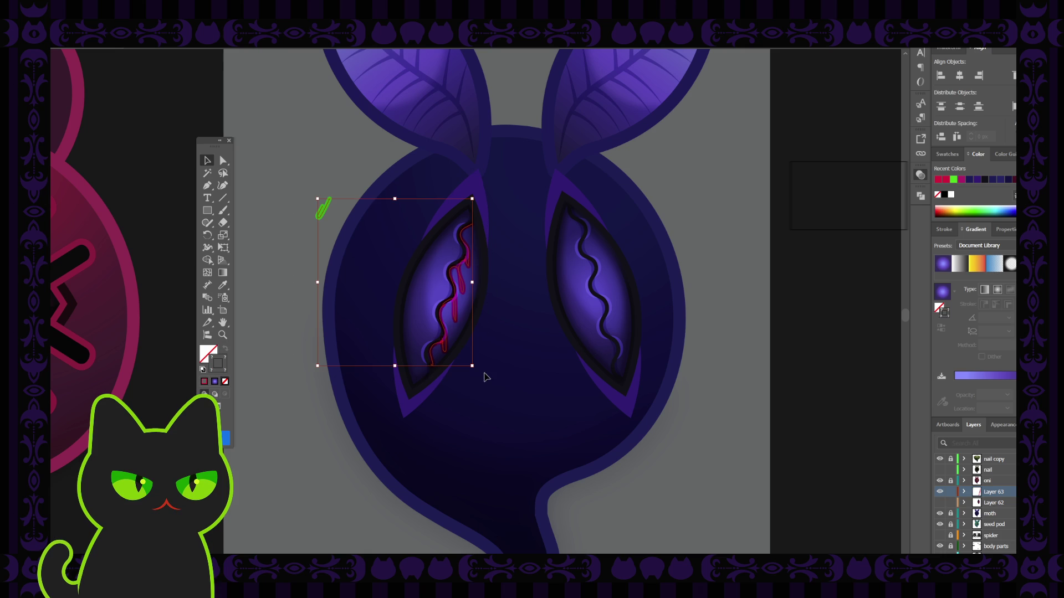
key(Delete)
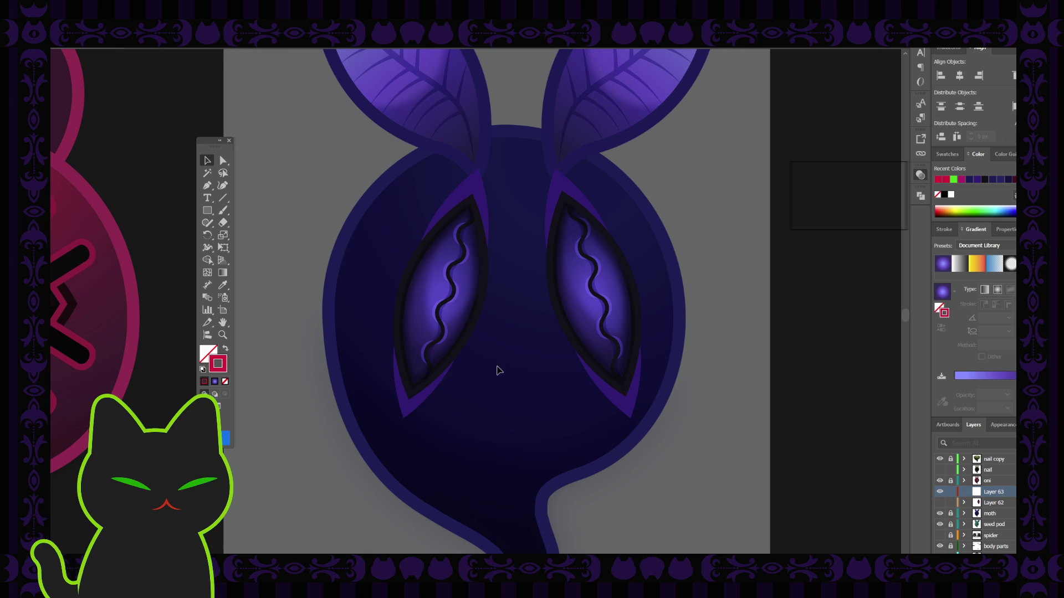
key(b)
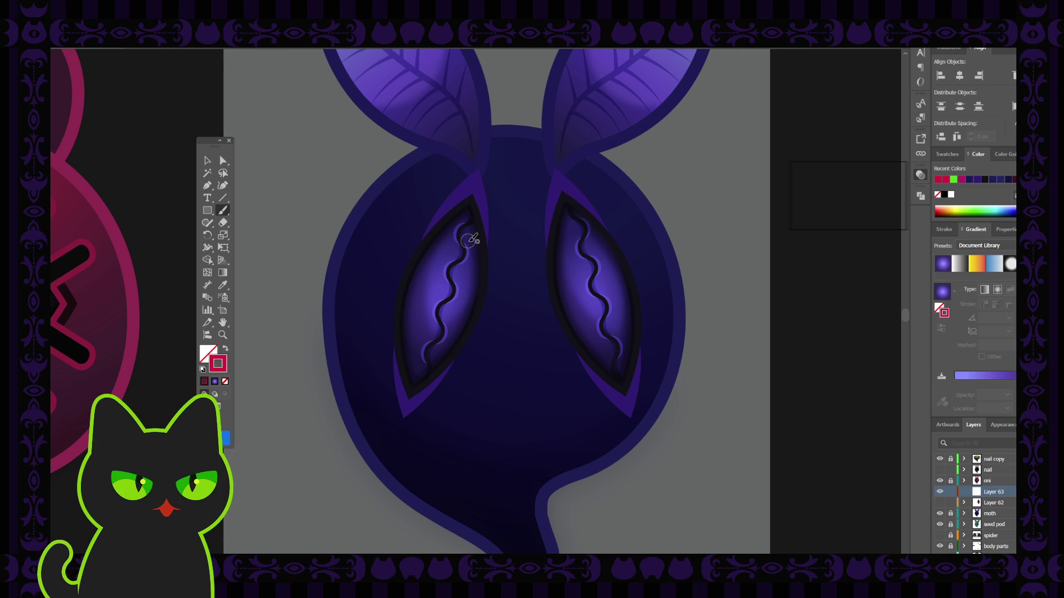
mouse_move(473, 226)
mouse_down()
mouse_move(450, 281)
mouse_move(459, 328)
mouse_move(457, 338)
mouse_move(445, 327)
mouse_move(438, 351)
mouse_move(442, 403)
mouse_up()
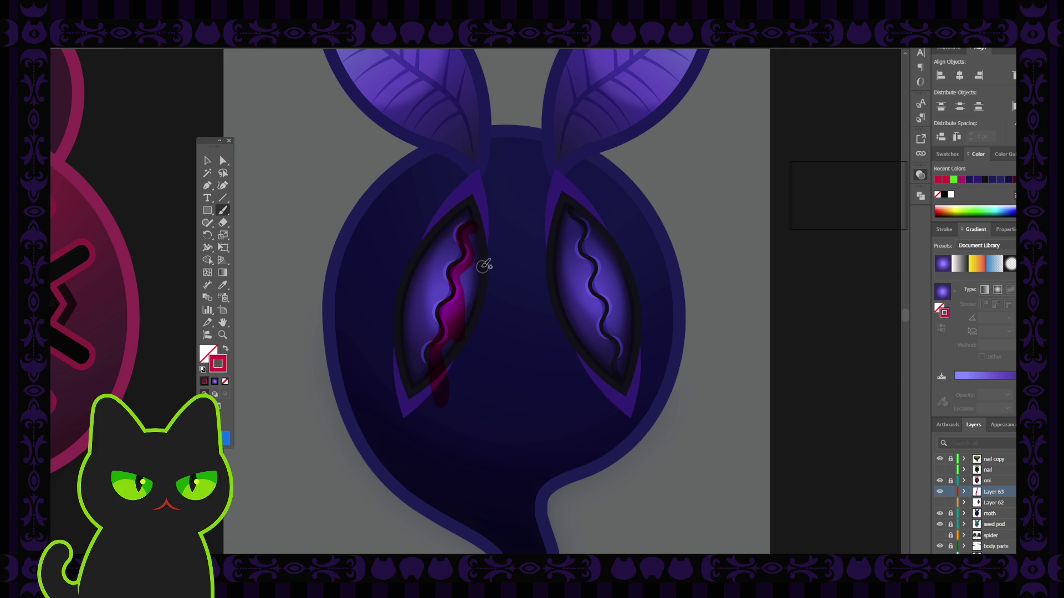
key(ctrl+z)
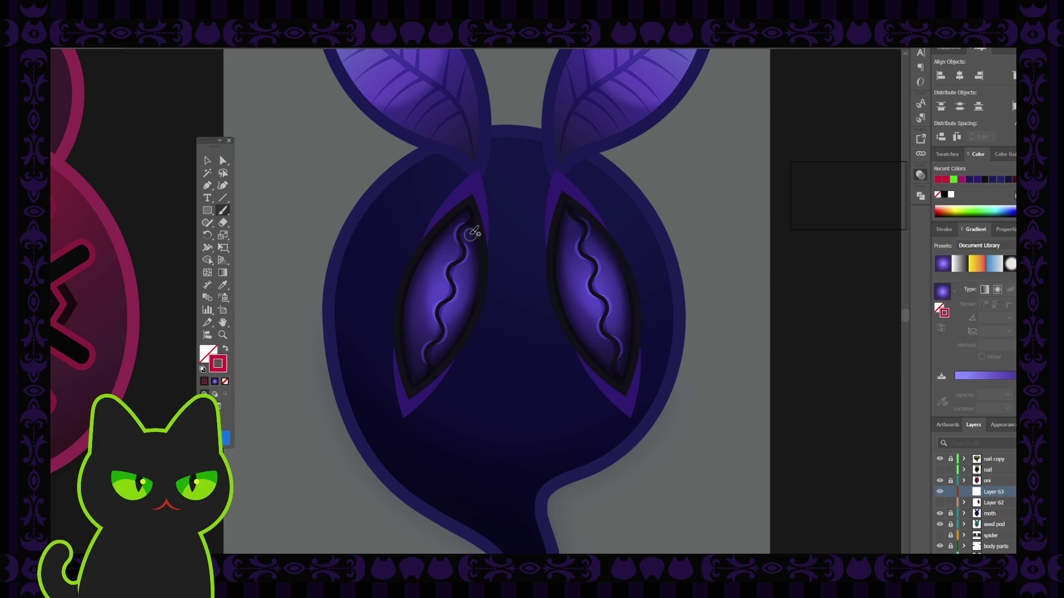
drag(471, 226, 469, 296)
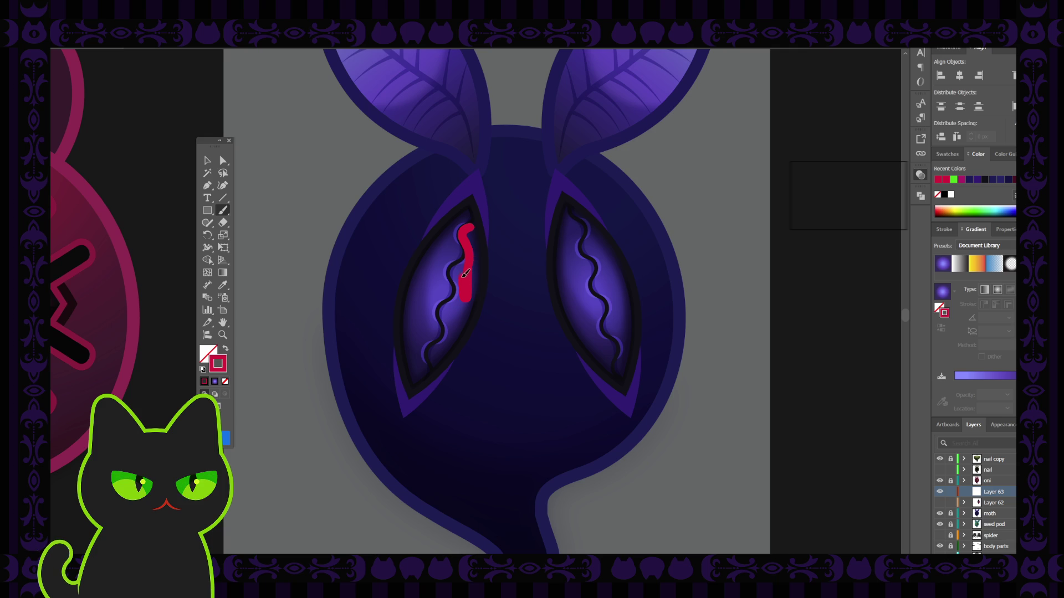
mouse_move(465, 258)
mouse_down()
mouse_move(452, 265)
mouse_move(443, 340)
mouse_up()
mouse_move(469, 292)
mouse_down()
mouse_move(475, 230)
mouse_move(450, 308)
mouse_up()
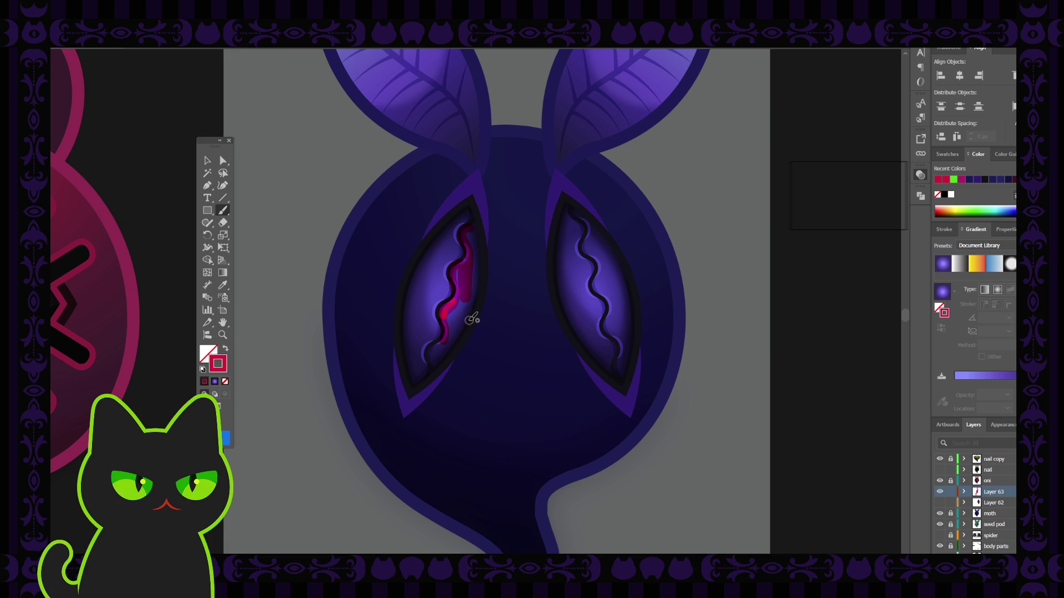
key(Delete)
drag(472, 226, 459, 281)
mouse_move(448, 306)
mouse_down()
mouse_move(445, 386)
mouse_move(437, 338)
mouse_move(433, 361)
mouse_move(442, 388)
mouse_up()
key(ctrl+z)
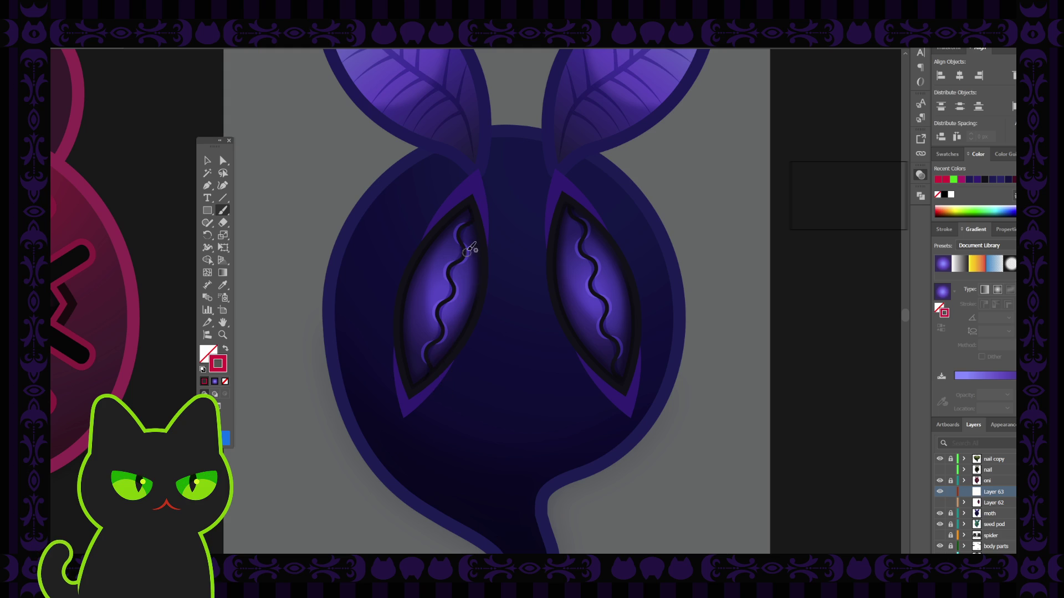
mouse_move(467, 227)
mouse_down()
mouse_move(445, 362)
mouse_move(448, 344)
mouse_move(439, 346)
mouse_up()
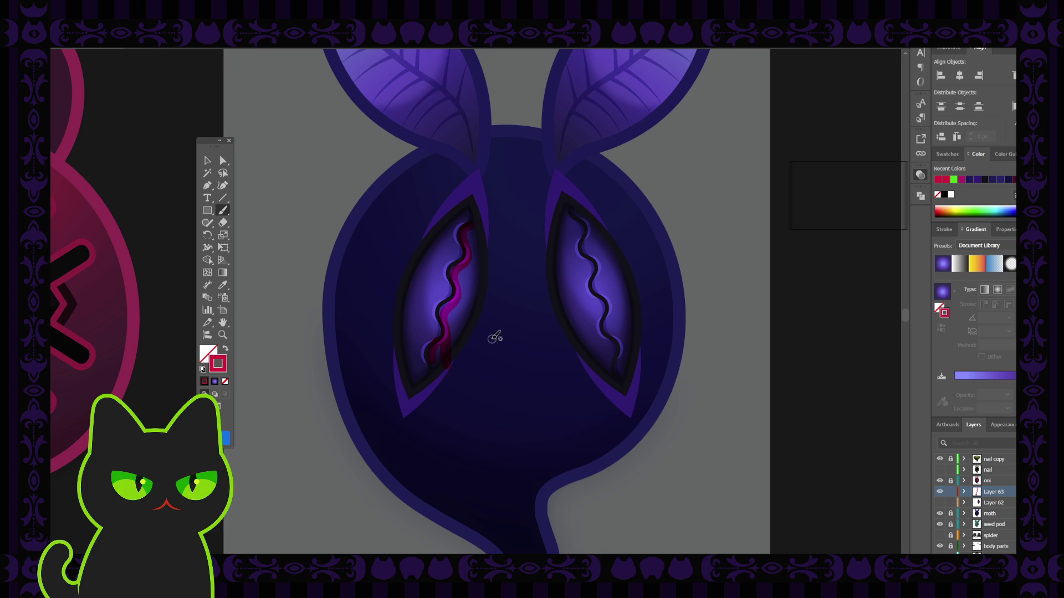
key(ctrl+z)
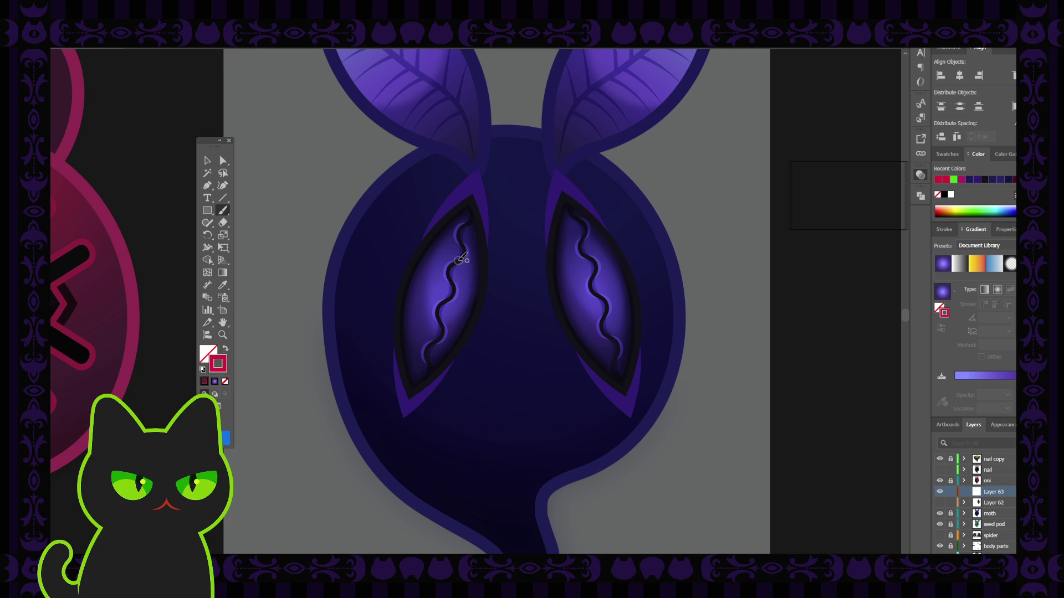
mouse_move(462, 262)
mouse_down()
mouse_move(457, 321)
mouse_move(450, 297)
mouse_move(443, 308)
mouse_move(446, 340)
mouse_up()
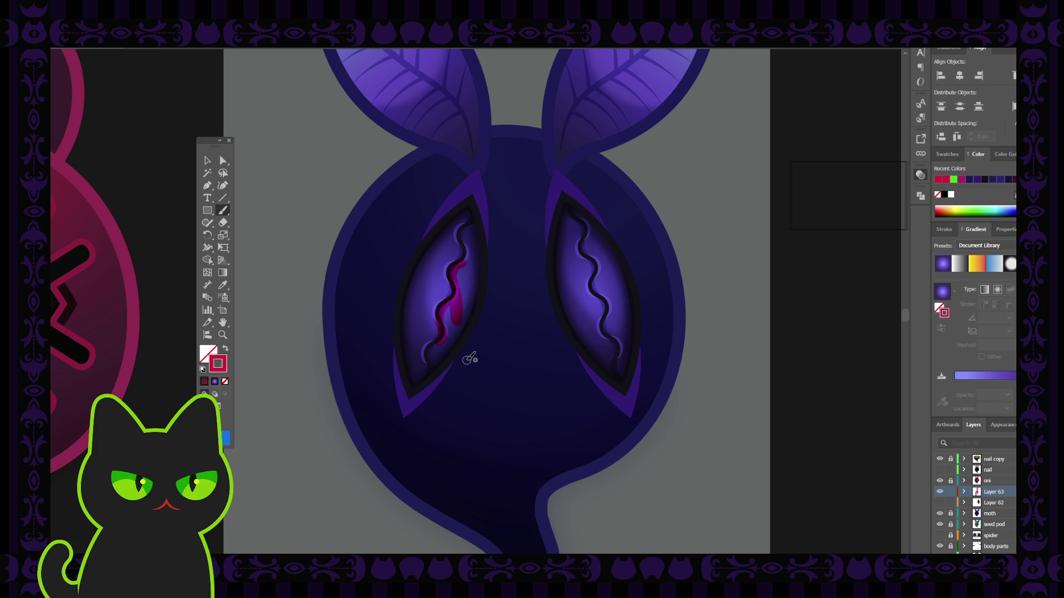
key(ctrl+z)
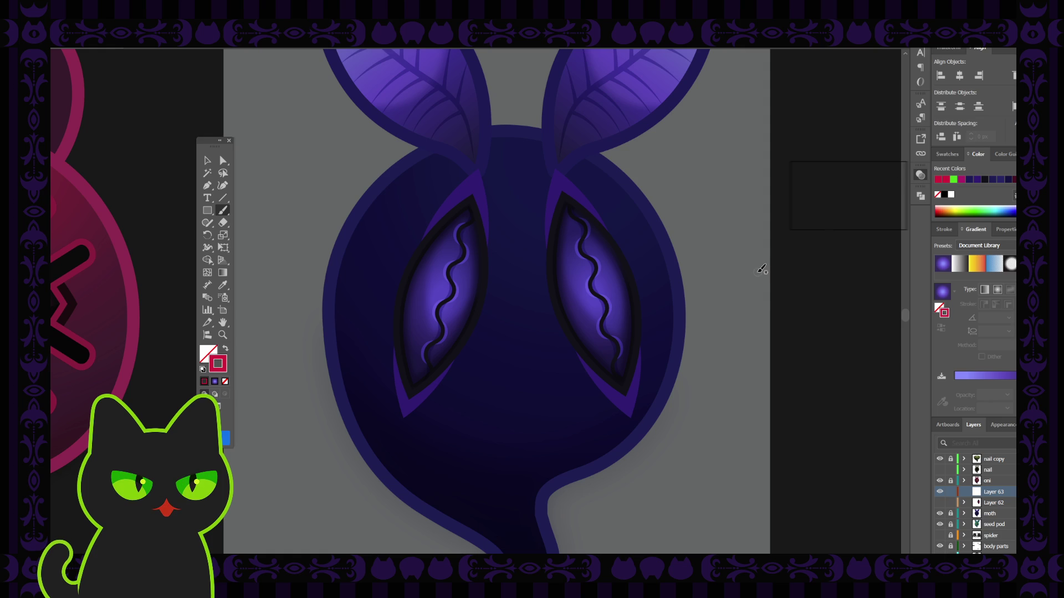
Paint a crimson crack down the left eye's wavy line, then add brighter red highlights near its top.
mouse_move(464, 229)
mouse_down()
mouse_move(455, 289)
mouse_move(425, 347)
mouse_up()
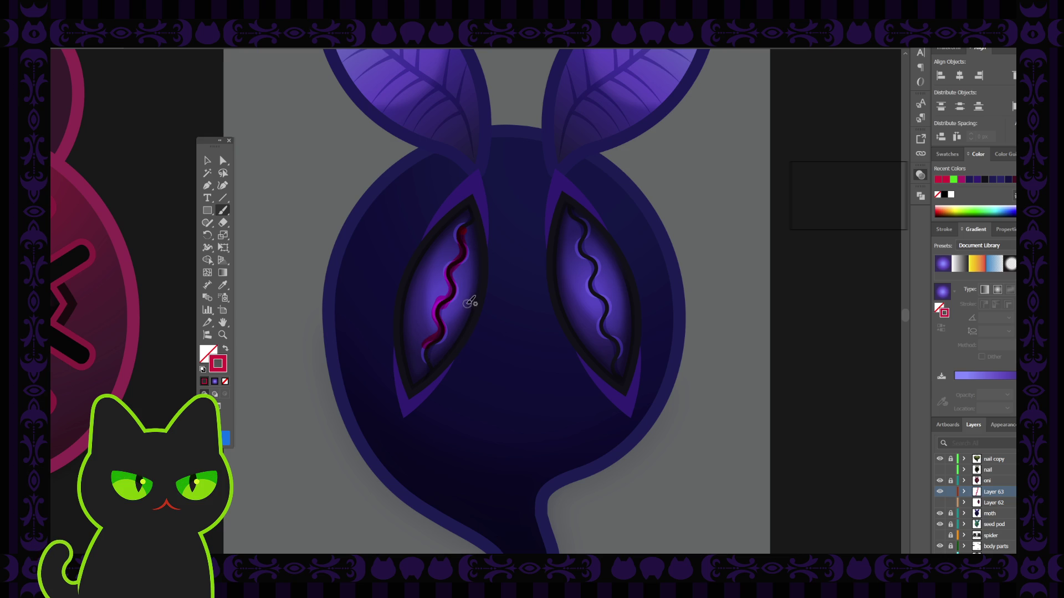
key(ctrl+z)
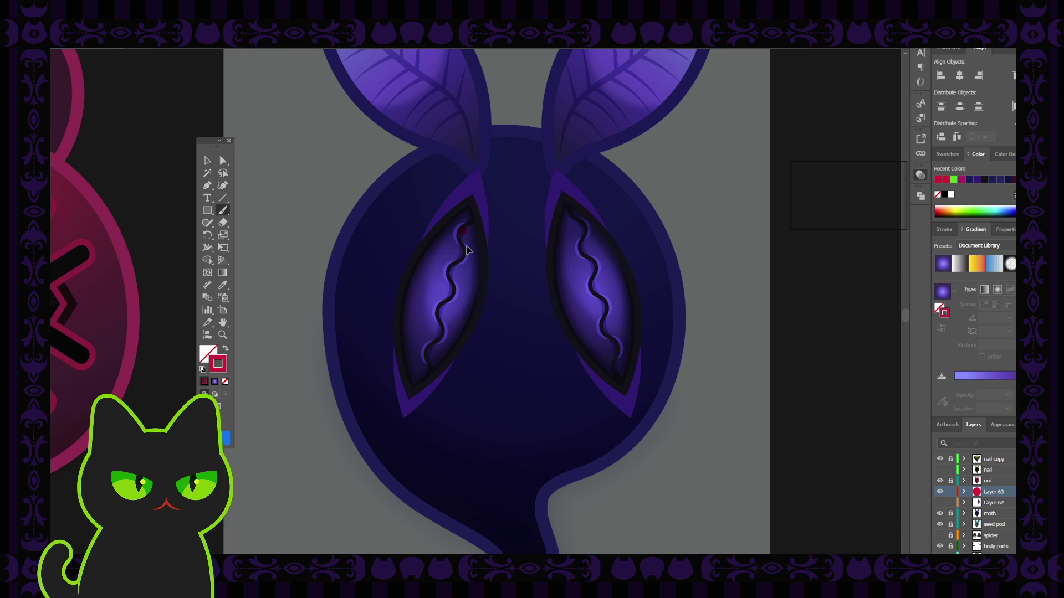
mouse_move(464, 225)
mouse_down()
mouse_move(470, 252)
mouse_move(454, 275)
mouse_move(443, 370)
mouse_move(439, 346)
mouse_up()
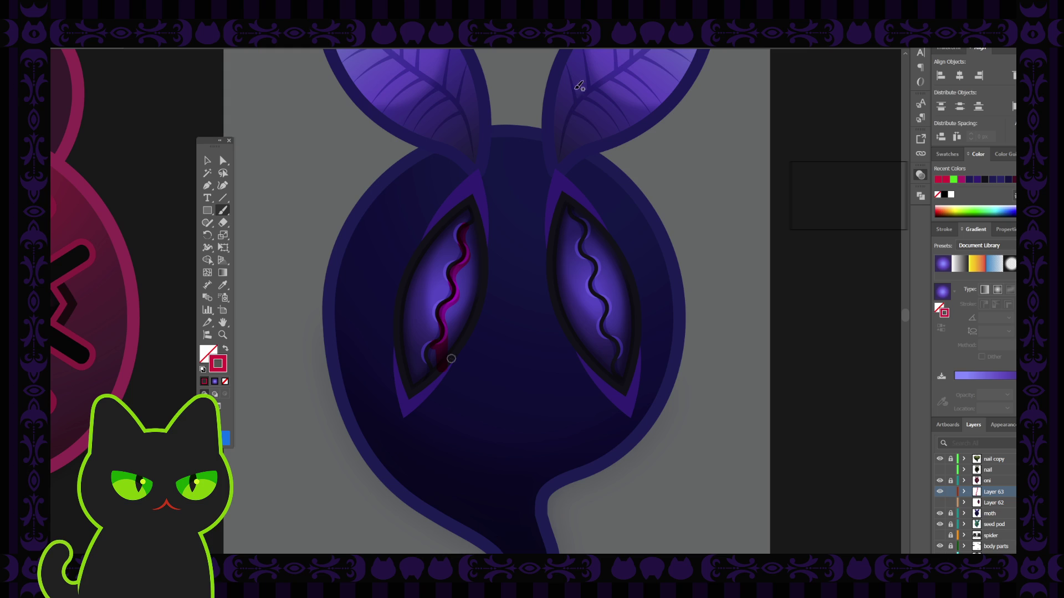
mouse_move(467, 261)
mouse_down()
mouse_move(471, 284)
mouse_move(474, 237)
mouse_move(463, 326)
mouse_up()
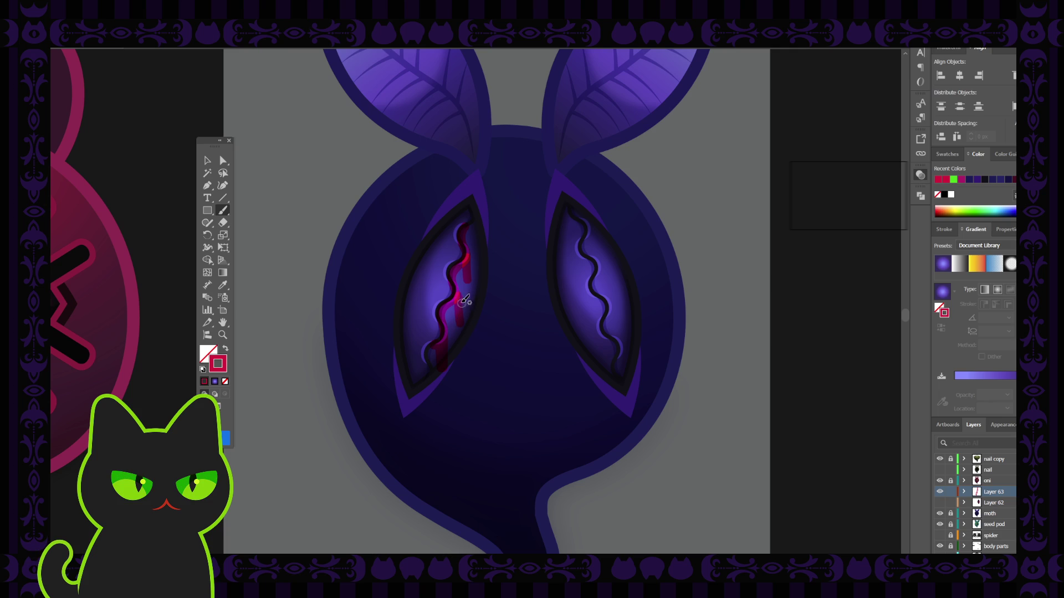
drag(457, 284, 456, 326)
Select the red crack over the moth's left eye and delete it, then zoom out over the sheet.
key(ctrl+minus)
key(ctrl+minus)
key(ctrl+minus)
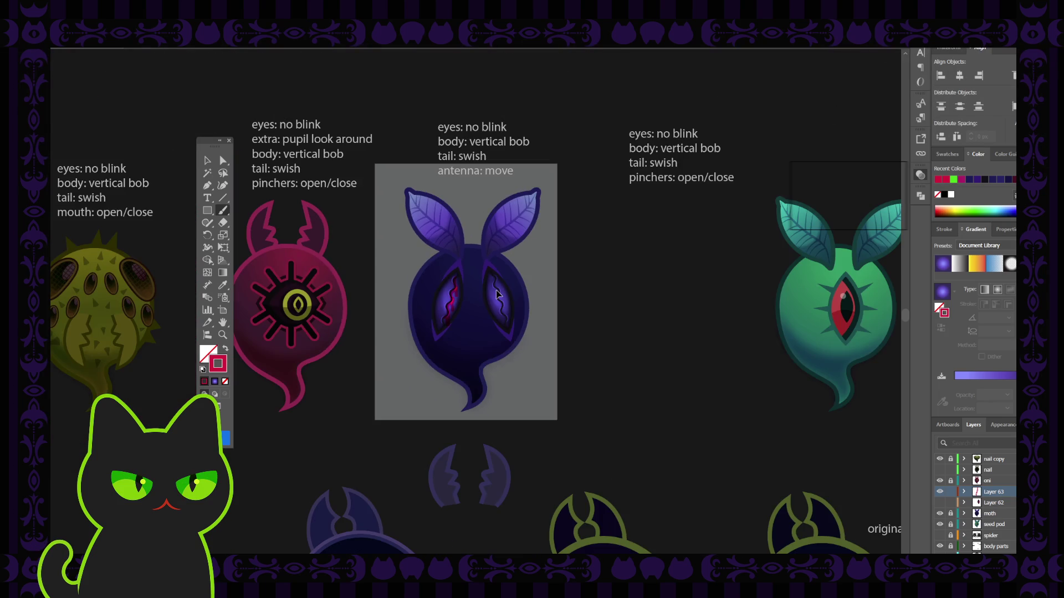
key(ctrl+minus)
key(ctrl+plus)
key(ctrl+plus)
key(ctrl+plus)
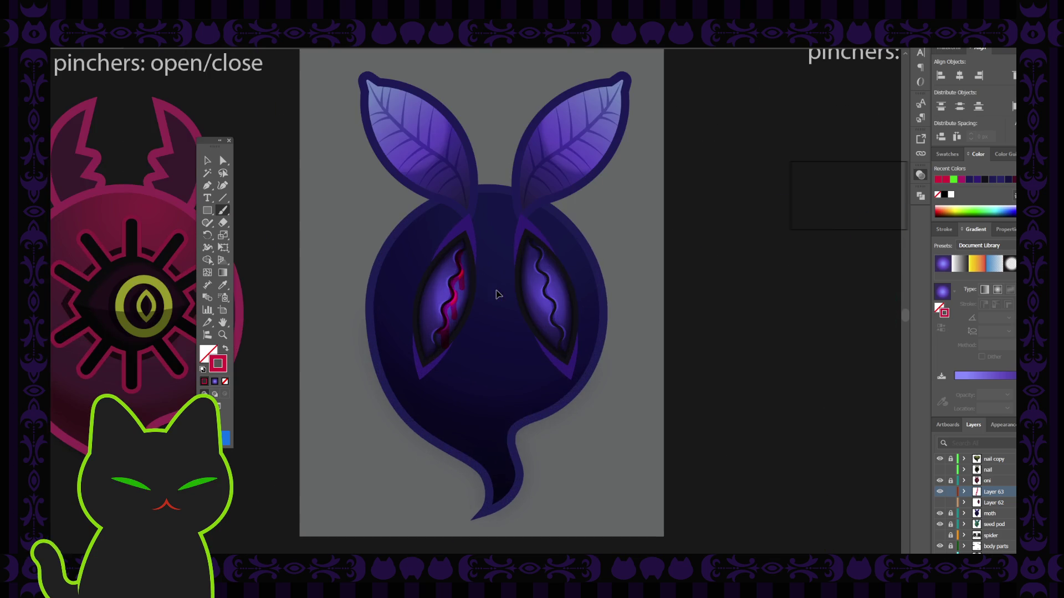
click(208, 160)
drag(410, 239, 480, 349)
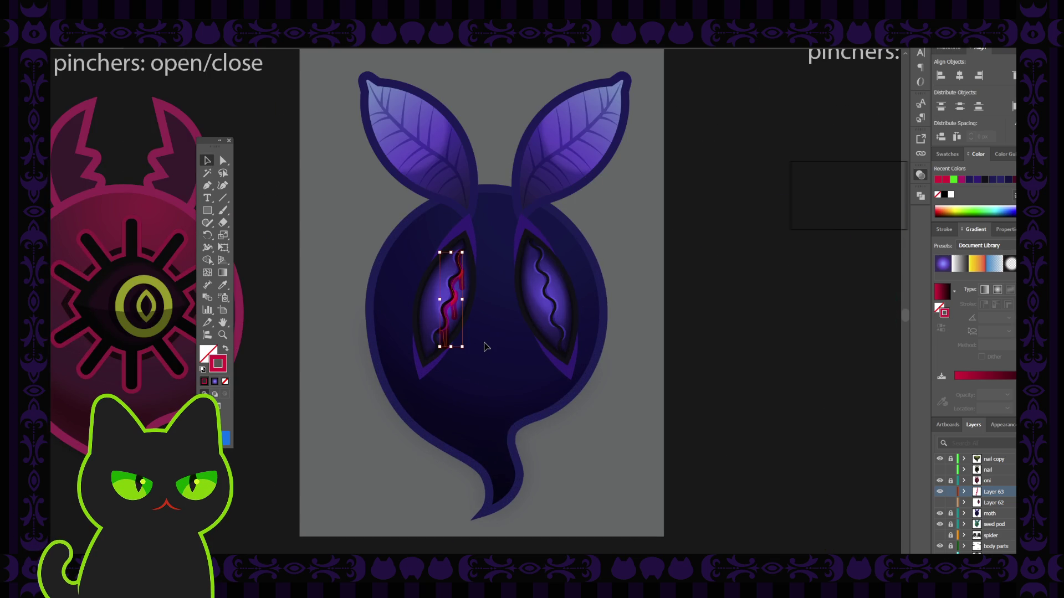
key(Delete)
scroll(484, 346, down, 5)
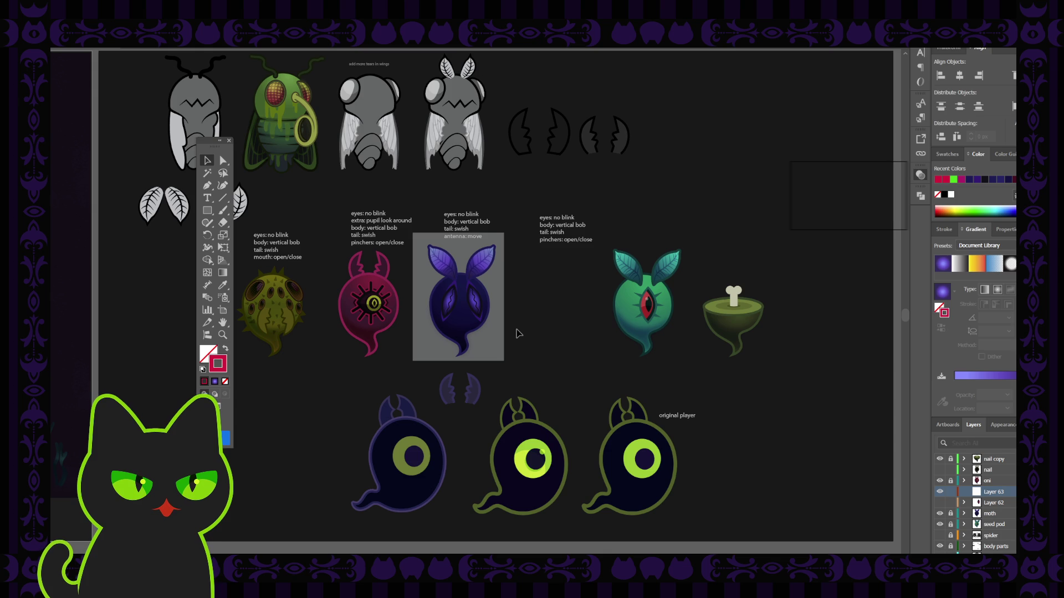
key(ctrl+equal)
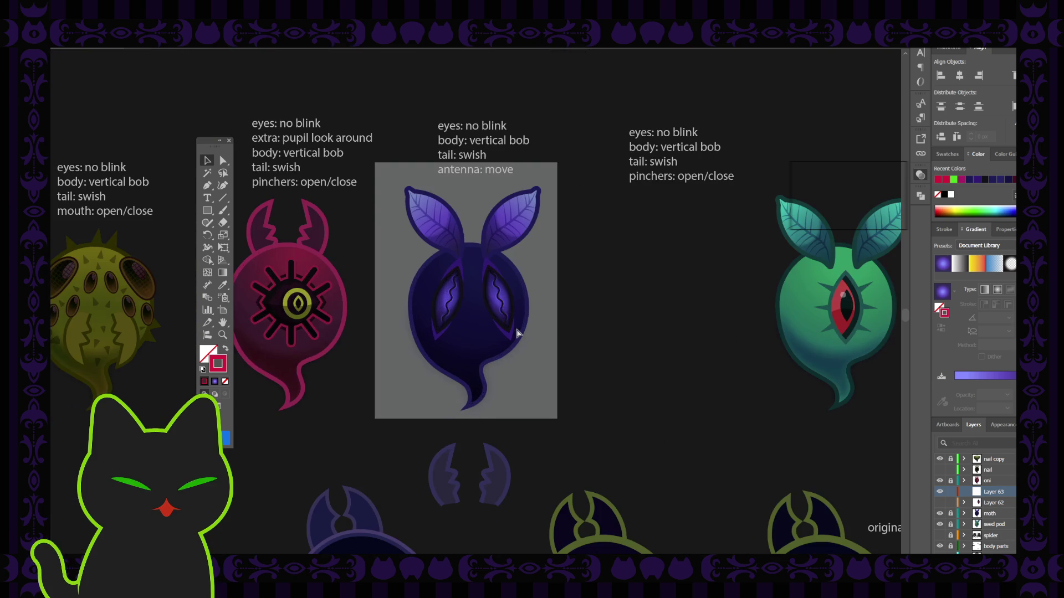
Delete Layer 62 and expand the moth layer in the Layers panel.
drag(395, 313, 435, 316)
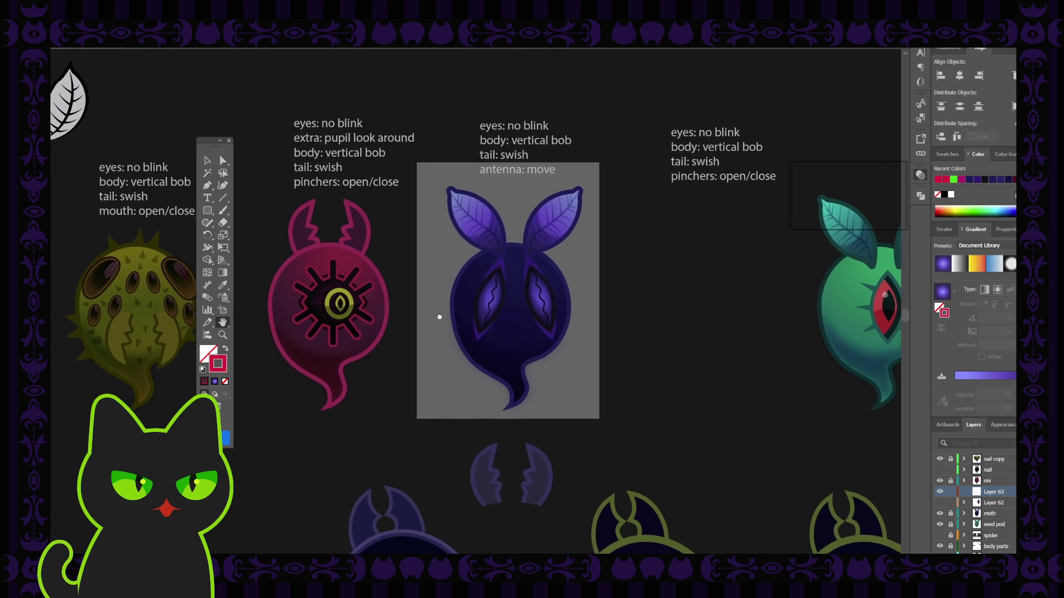
drag(356, 329, 376, 330)
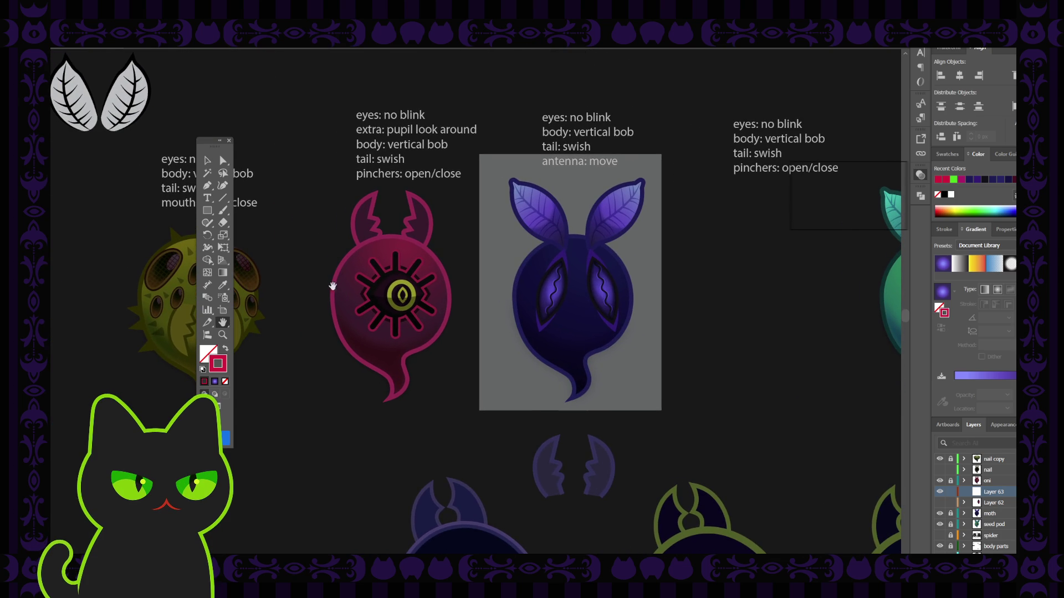
click(209, 167)
click(1004, 503)
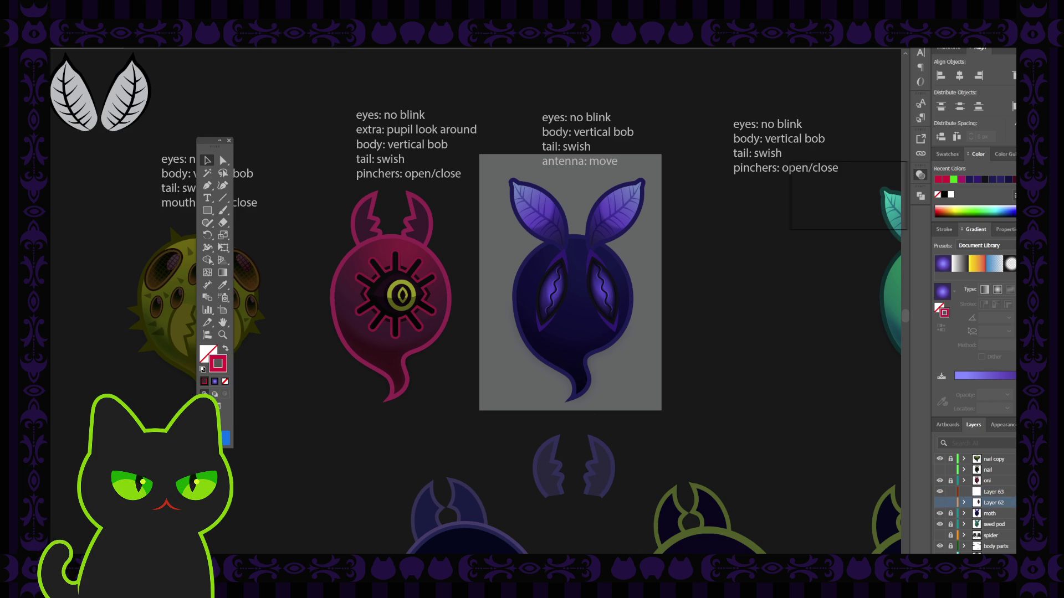
key(Delete)
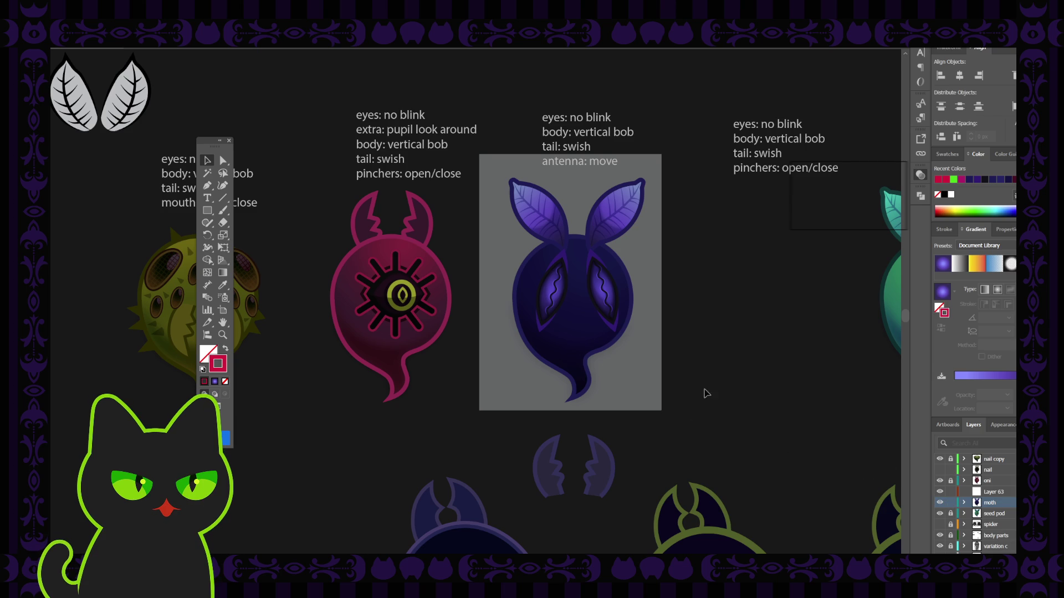
click(963, 503)
scroll(963, 514, down, 5)
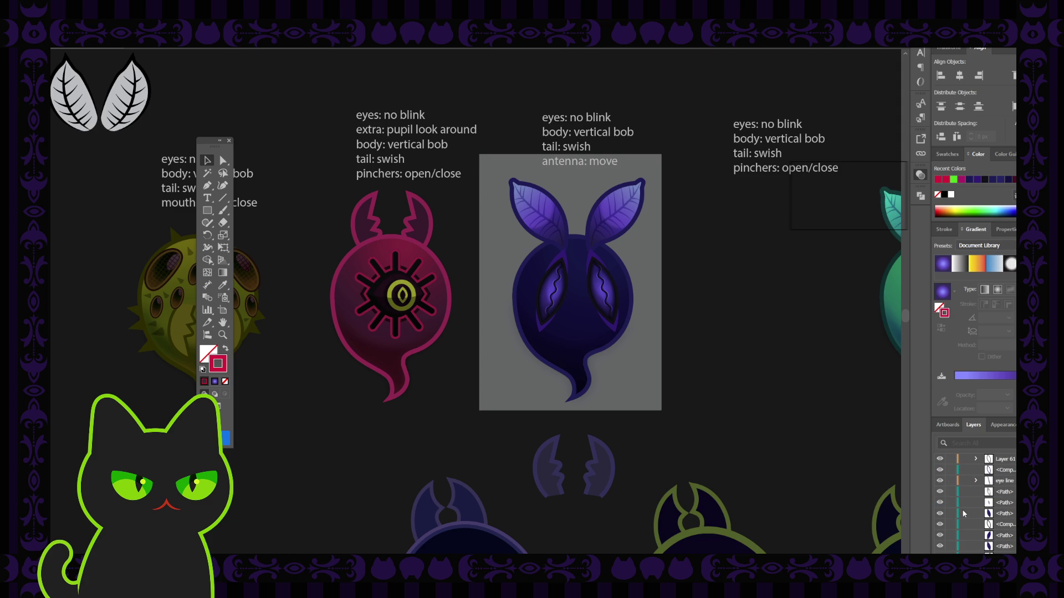
scroll(962, 514, down, 3)
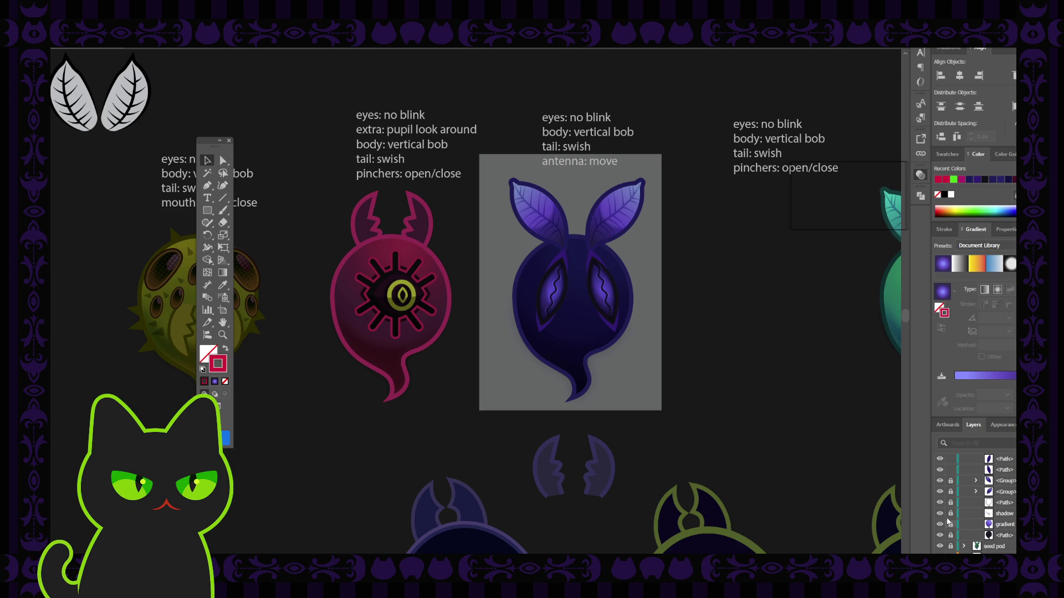
Draw a small square on the canvas beside the moth ghost.
key(space)
mouse_move(782, 397)
mouse_down()
mouse_move(677, 345)
mouse_move(663, 349)
mouse_up()
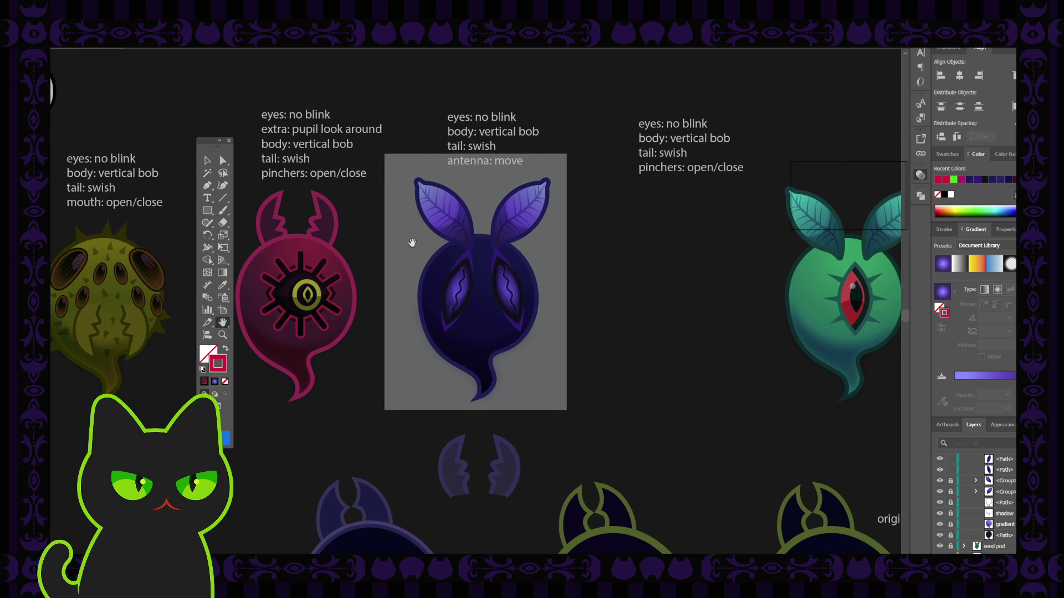
drag(208, 141, 187, 145)
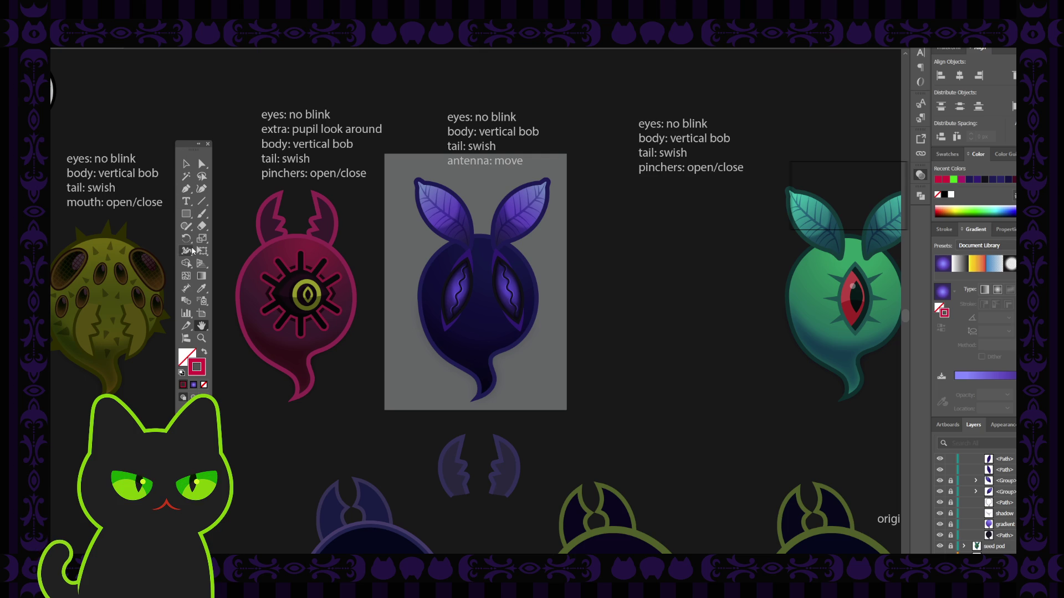
click(188, 215)
drag(605, 250, 648, 294)
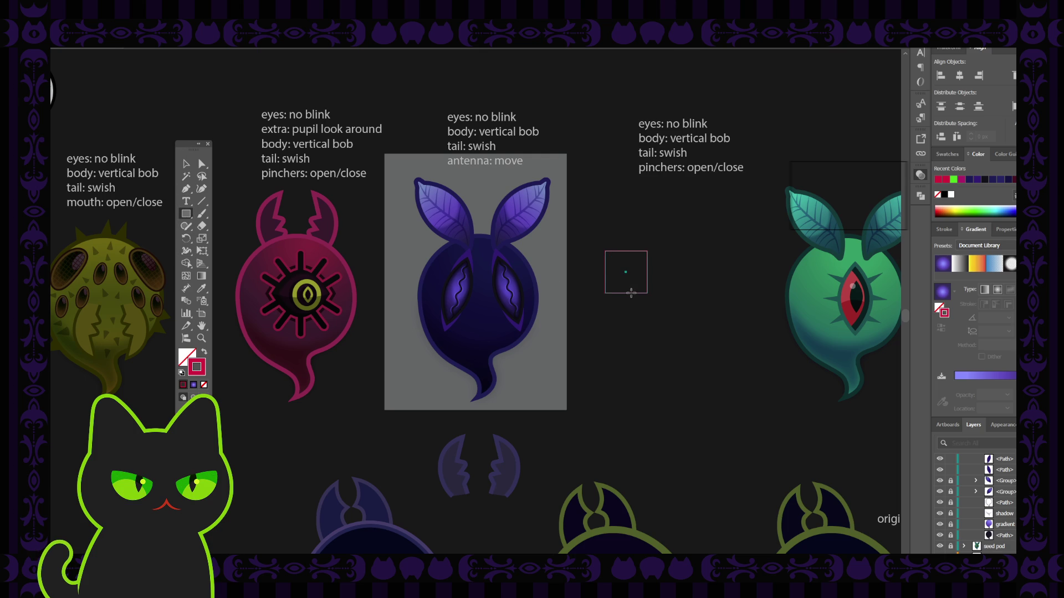
Give the square a dark navy fill and move it onto the moth artboard's edge.
click(204, 352)
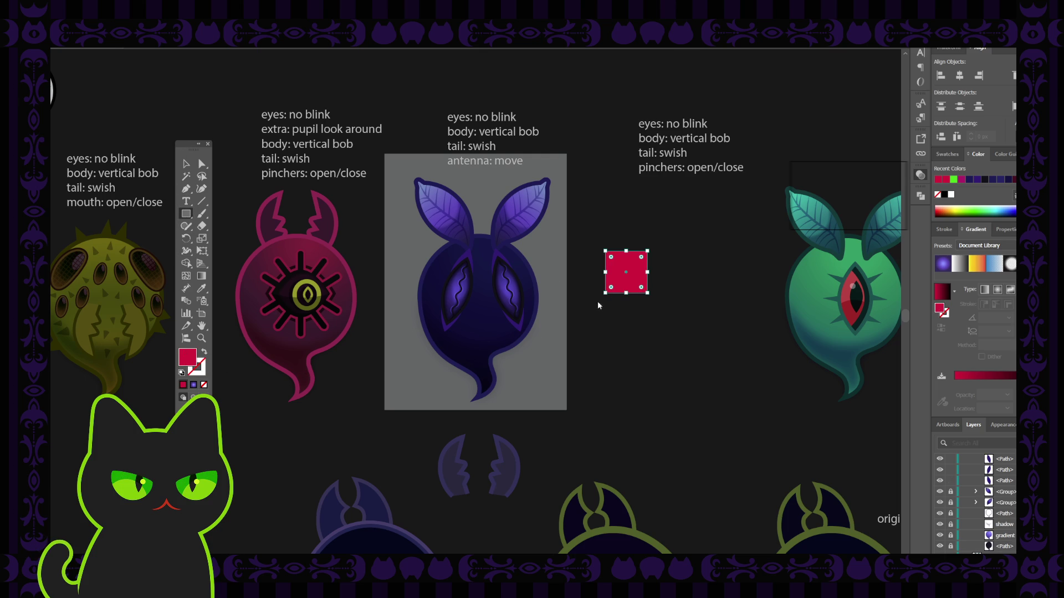
click(875, 171)
click(842, 154)
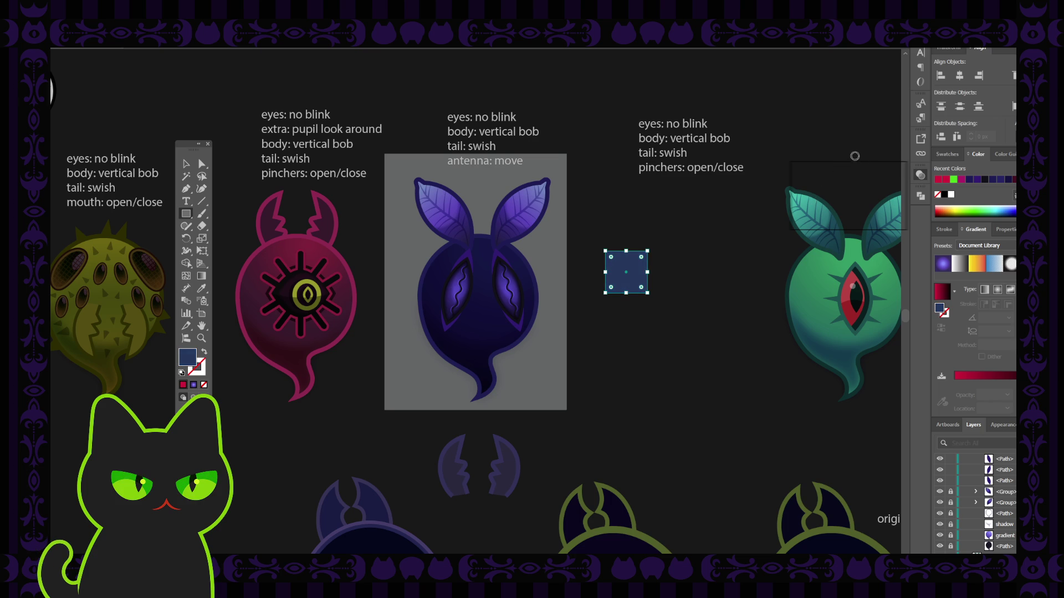
click(851, 158)
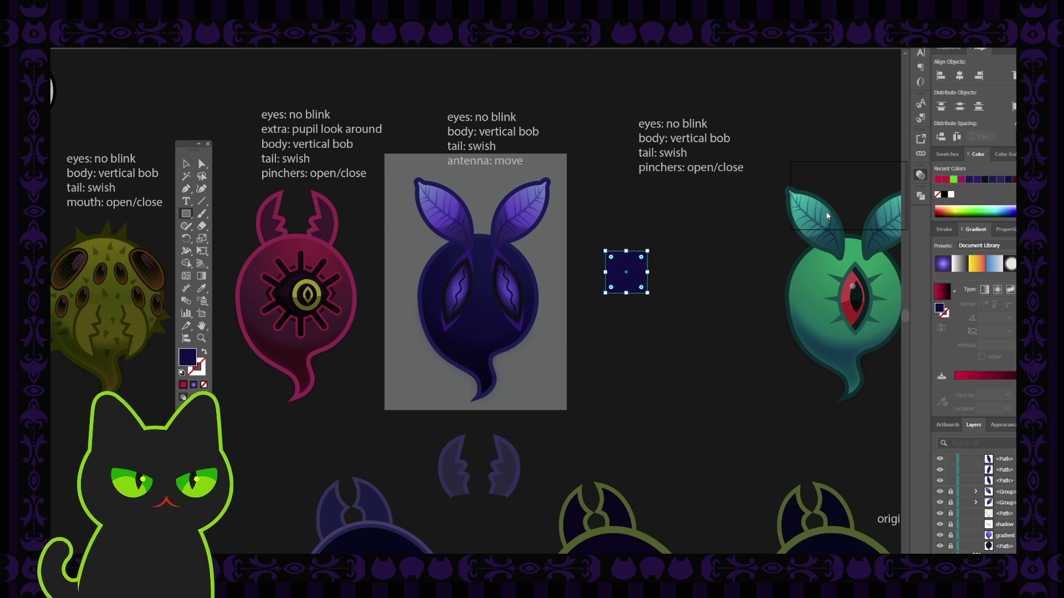
click(186, 164)
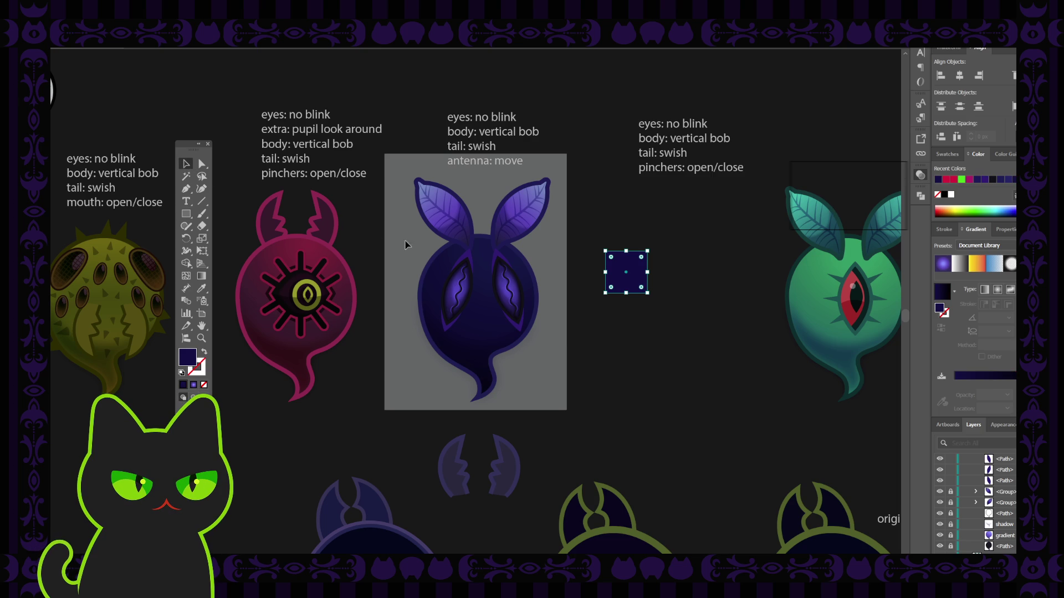
click(578, 233)
drag(591, 226, 554, 217)
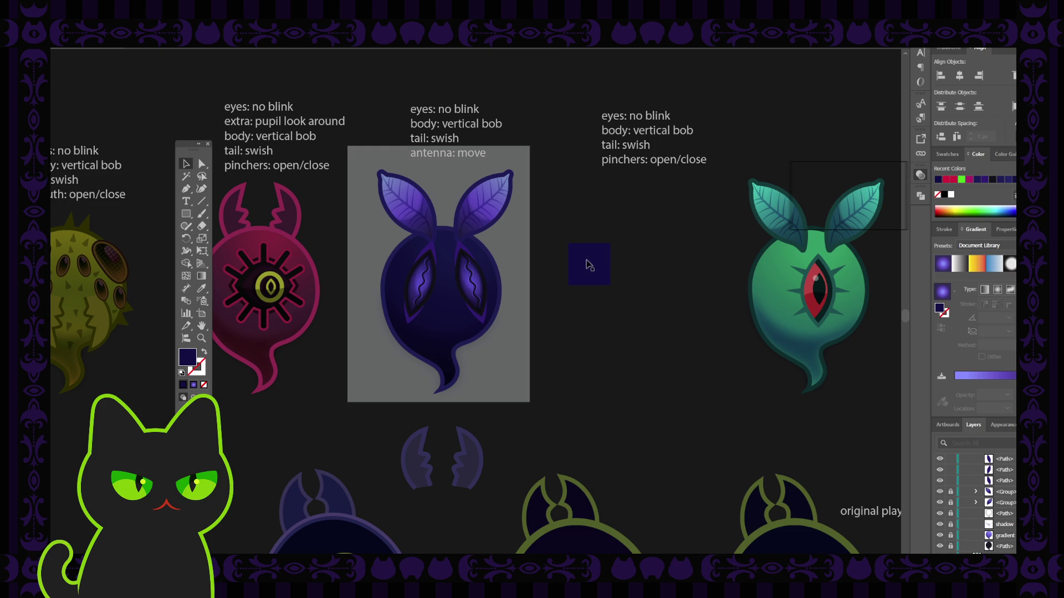
drag(588, 263, 526, 245)
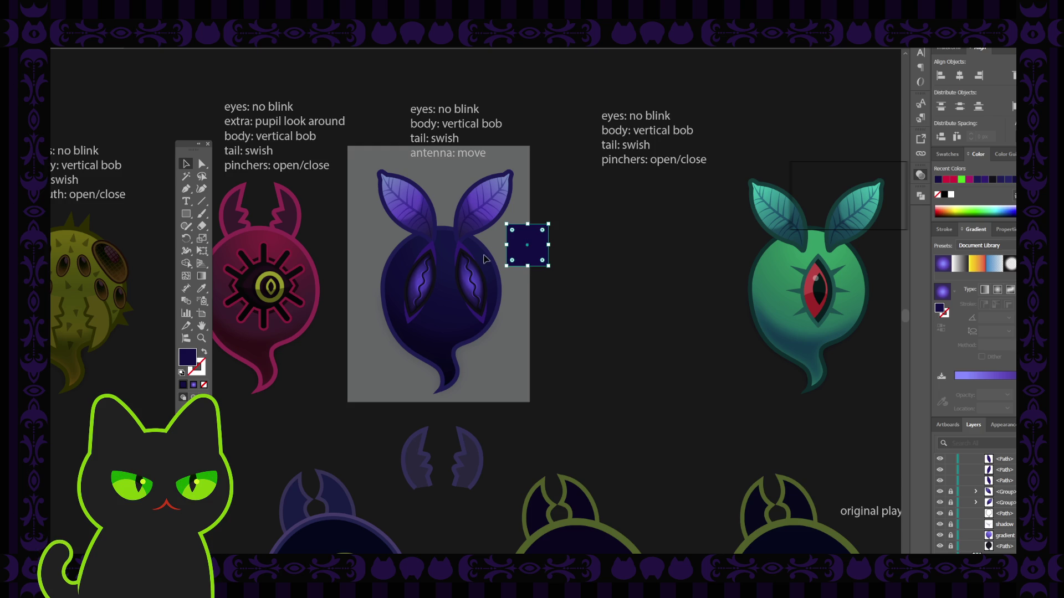
click(615, 277)
Select the 'gradient' shading layer and paste a copy in front of it.
click(989, 536)
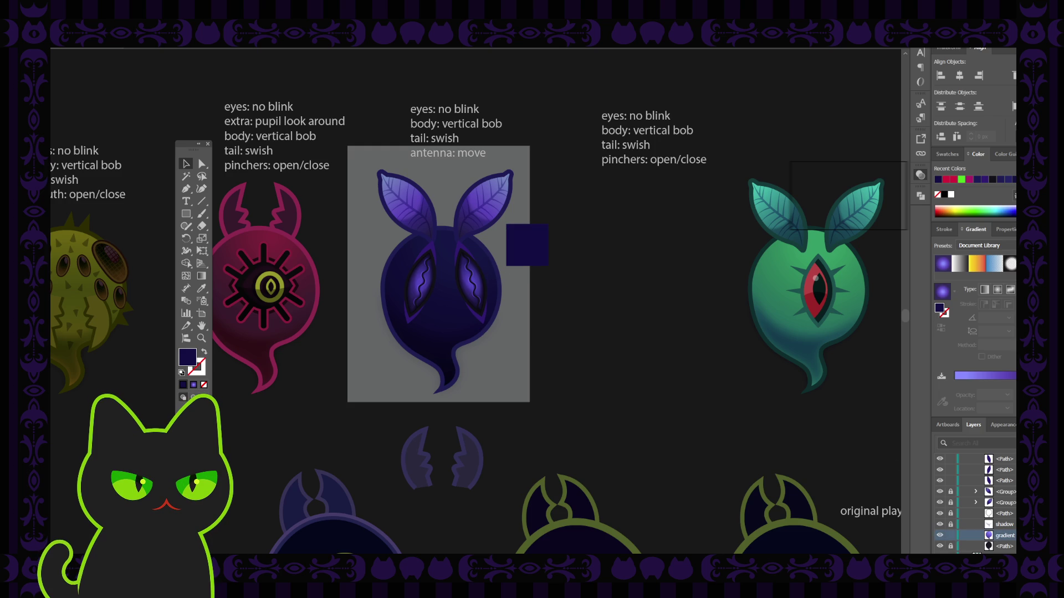
key(ctrl+c)
key(ctrl+f)
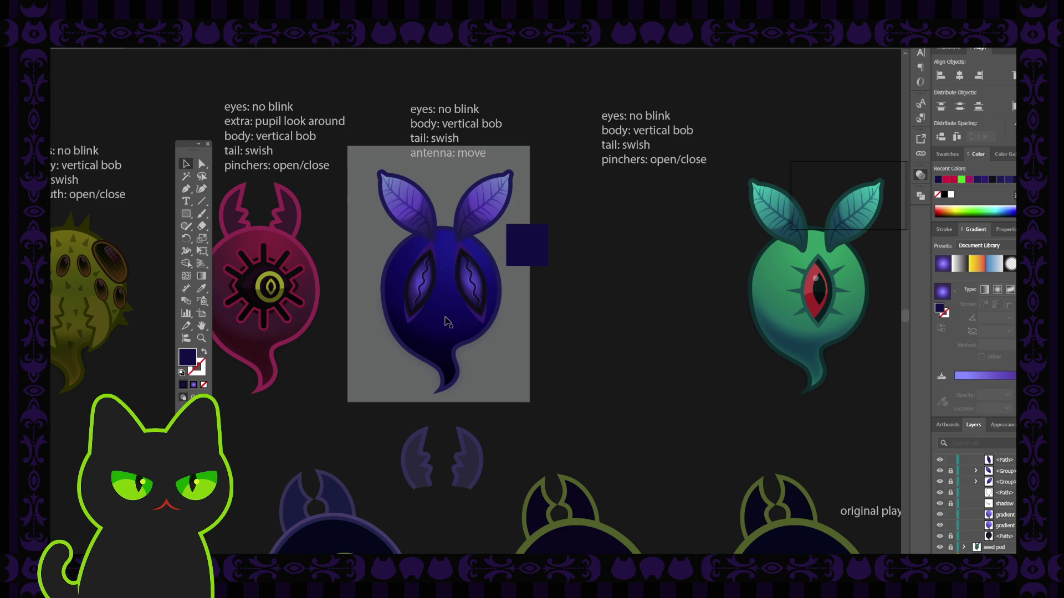
Return the moth's body gradient to its darker shading and toggle the gradient copy to compare.
click(445, 321)
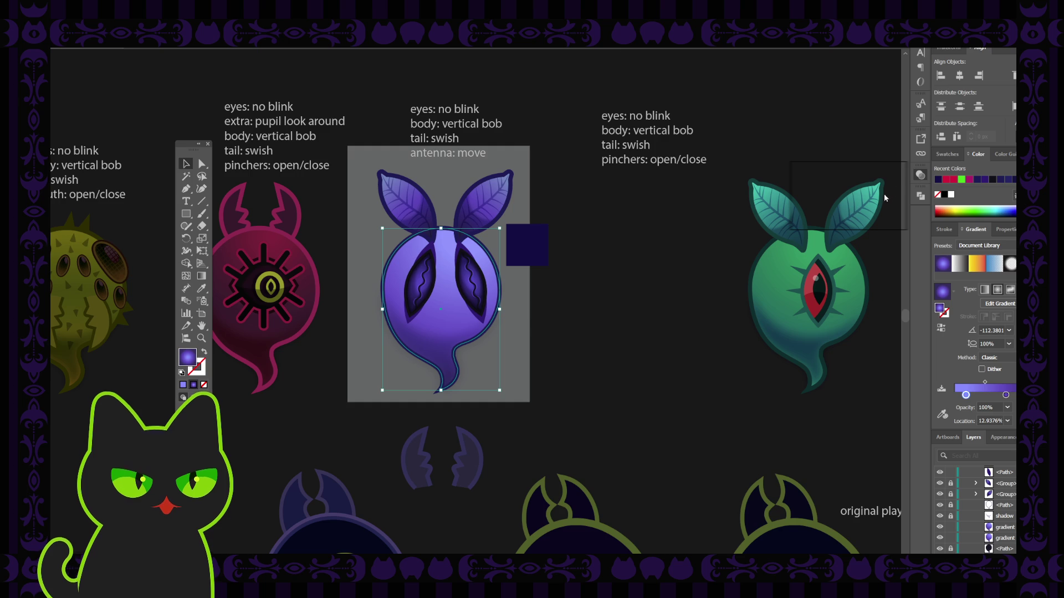
key(ctrl+z)
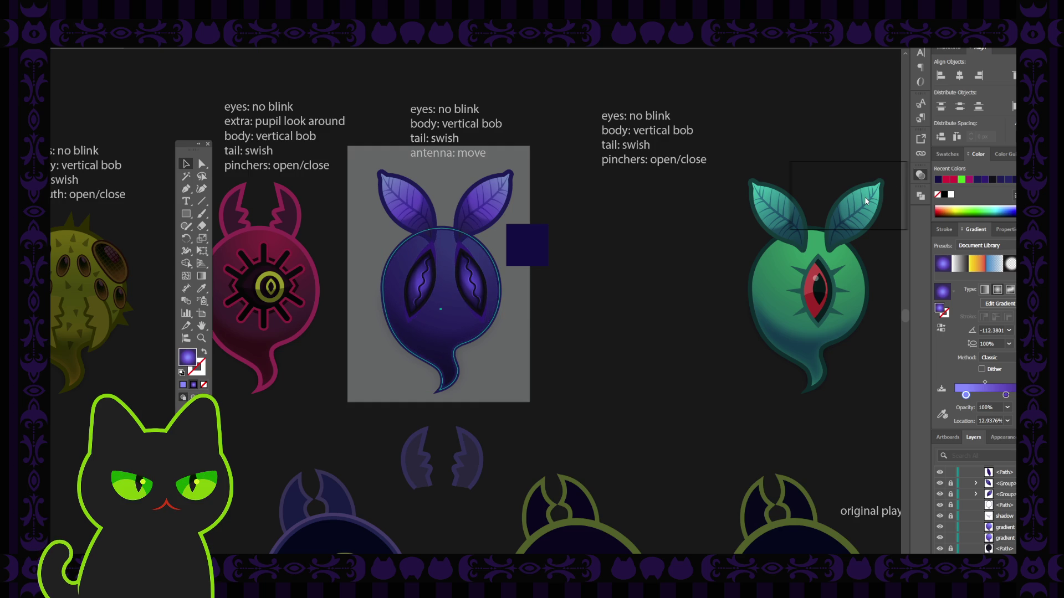
key(ctrl+z)
click(623, 255)
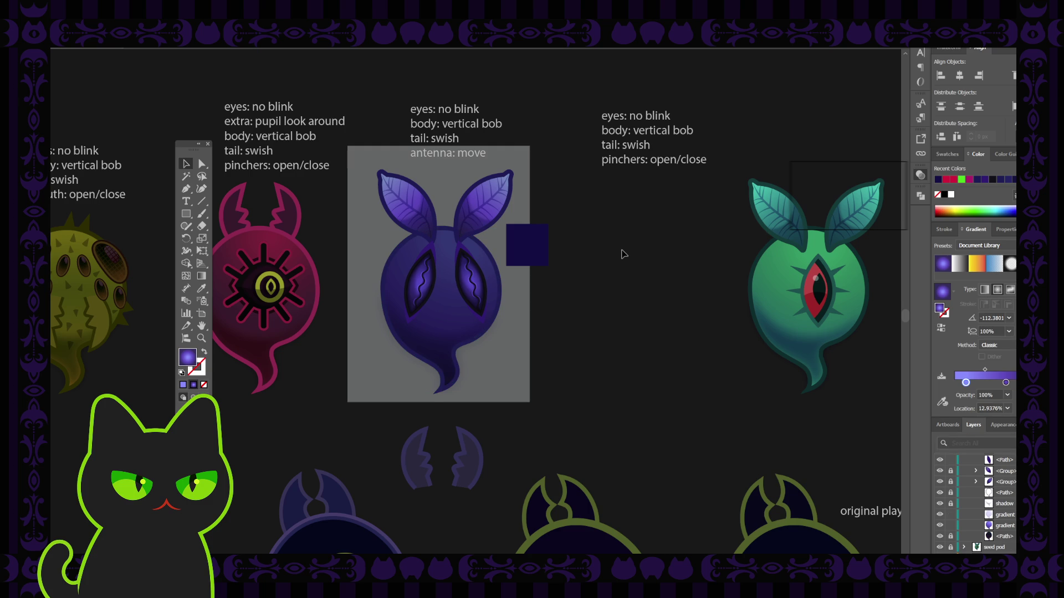
key(ctrl+minus)
key(ctrl+minus)
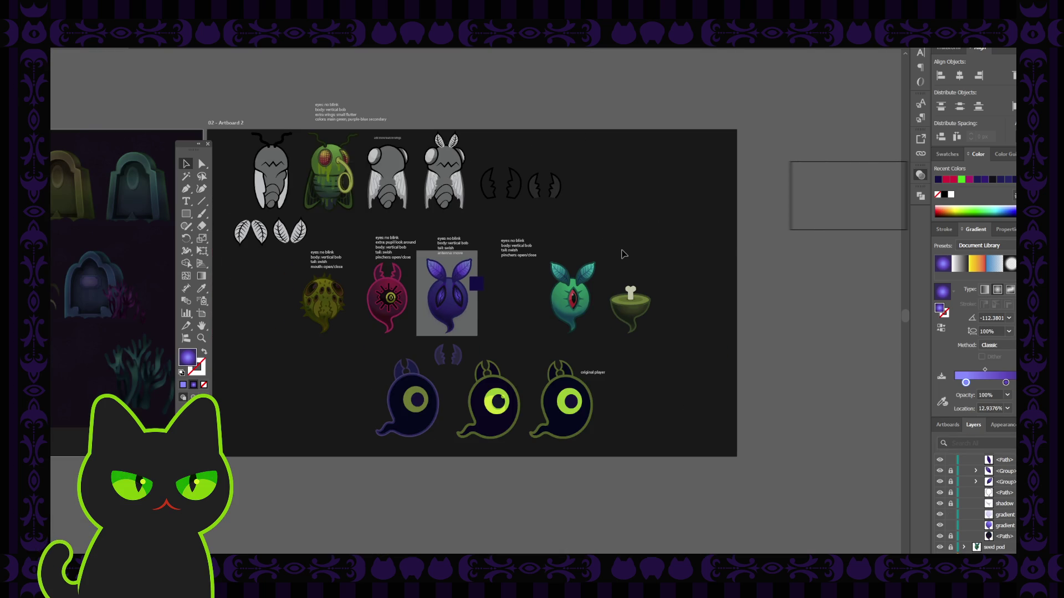
key(ctrl+plus)
key(ctrl+plus)
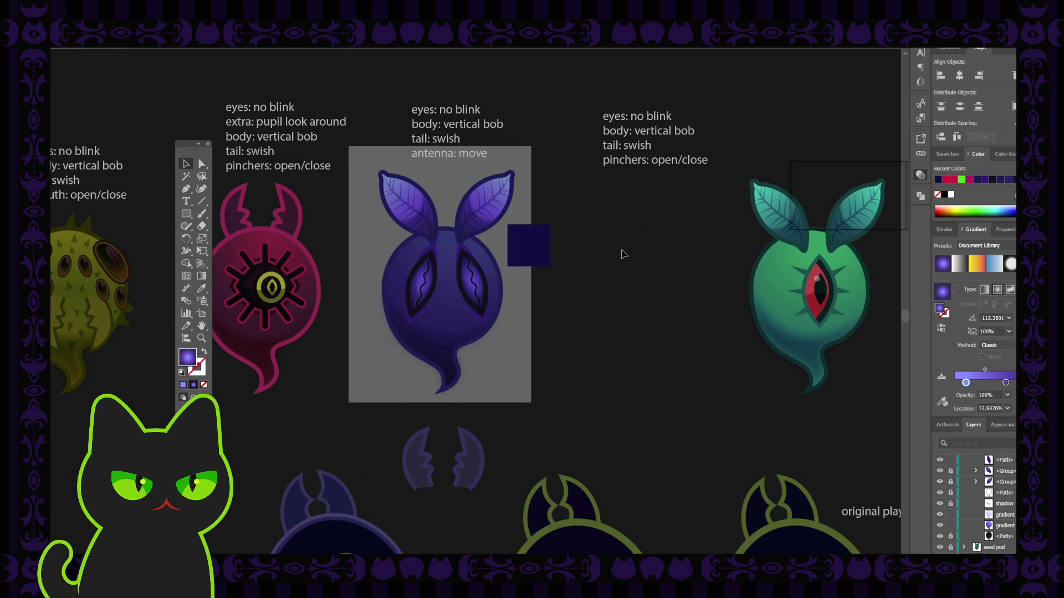
click(940, 515)
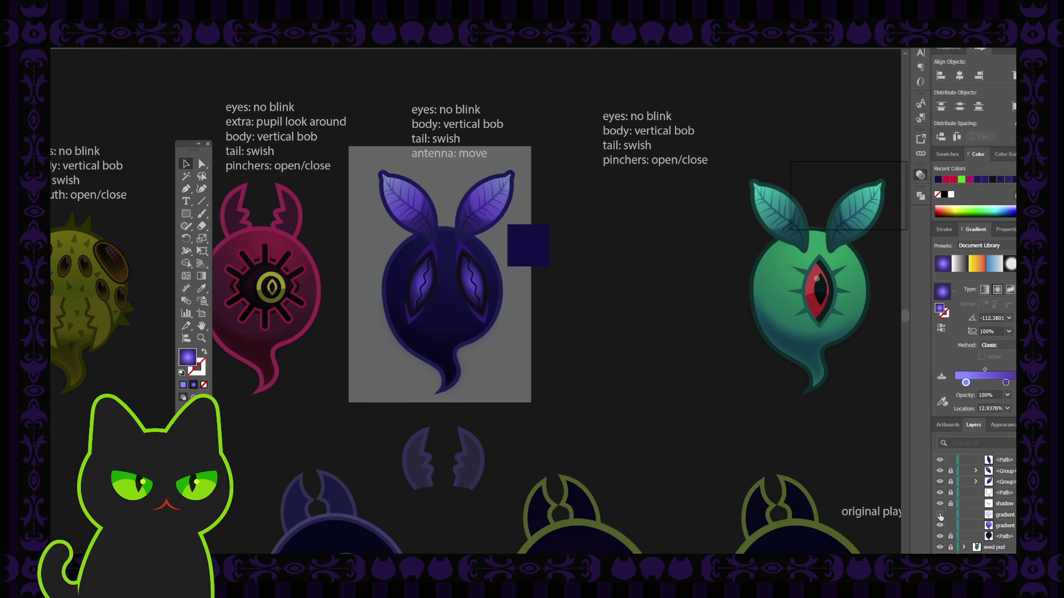
click(940, 515)
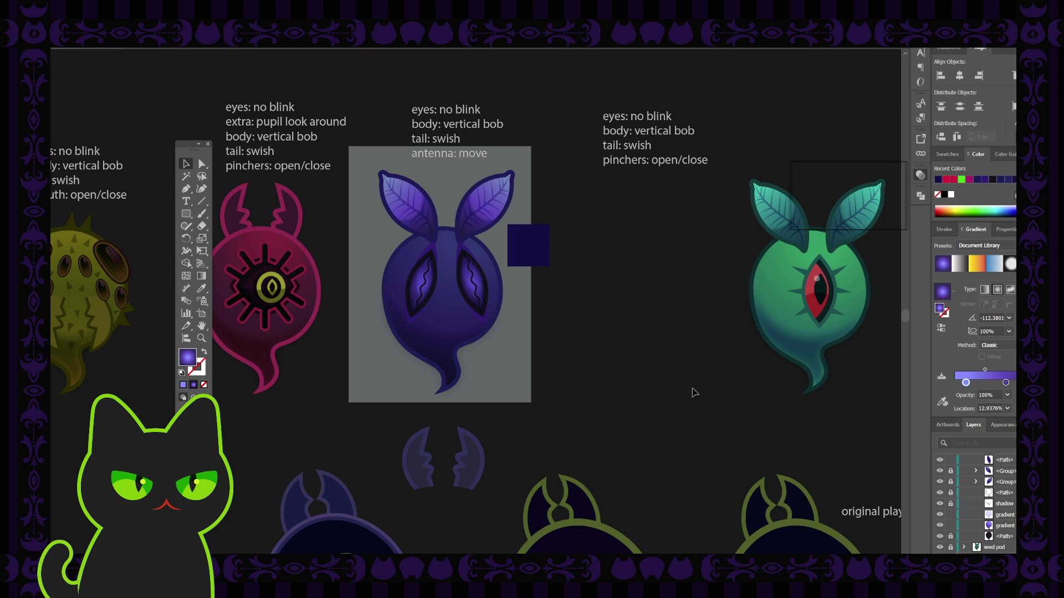
click(489, 322)
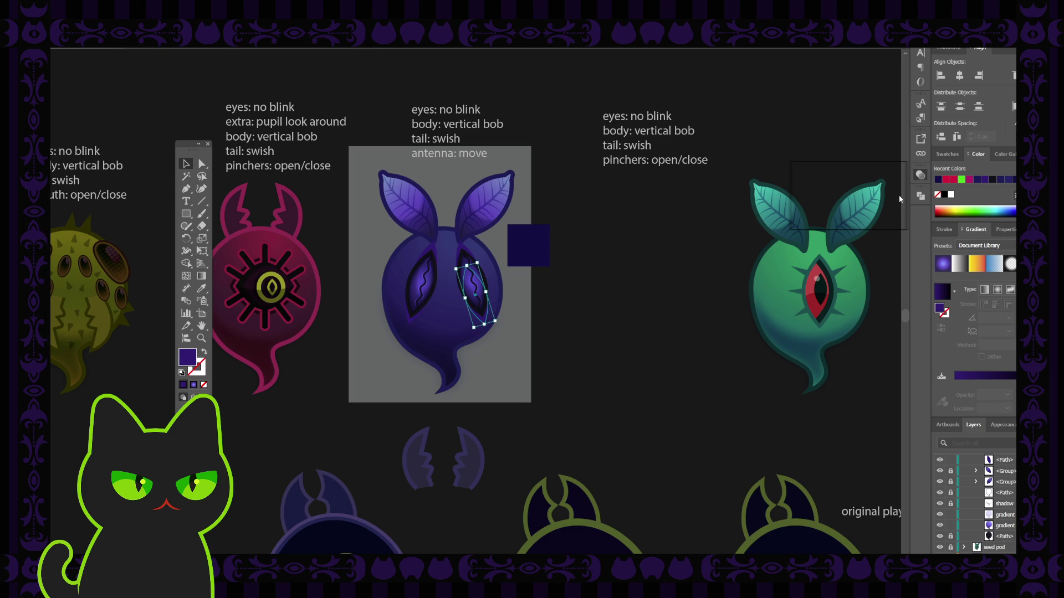
Recolour the creature's right eye with a darker colour sampled by the Eyedropper.
click(874, 178)
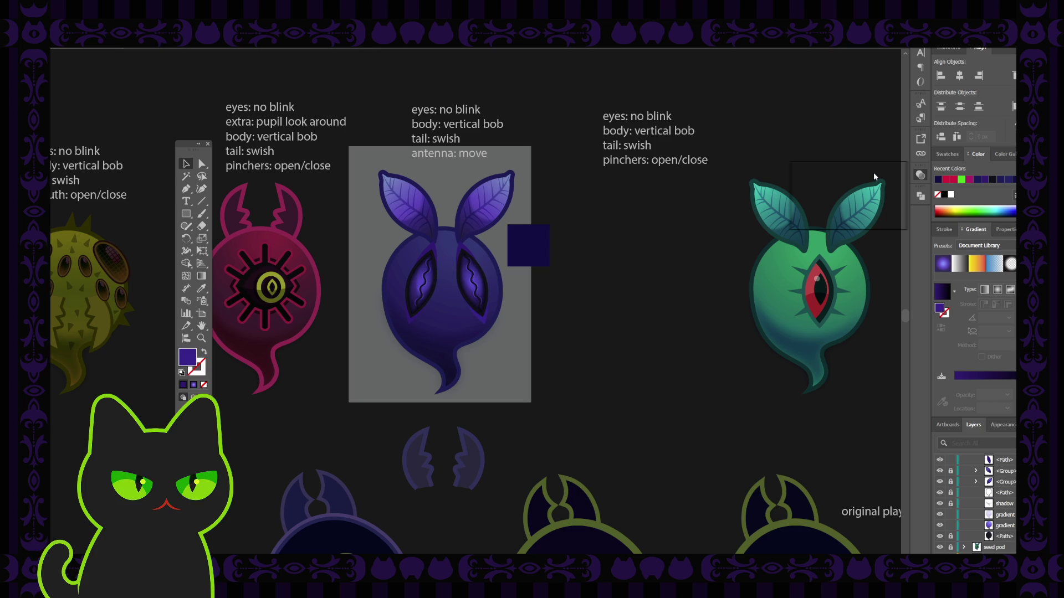
click(876, 215)
key(ctrl+z)
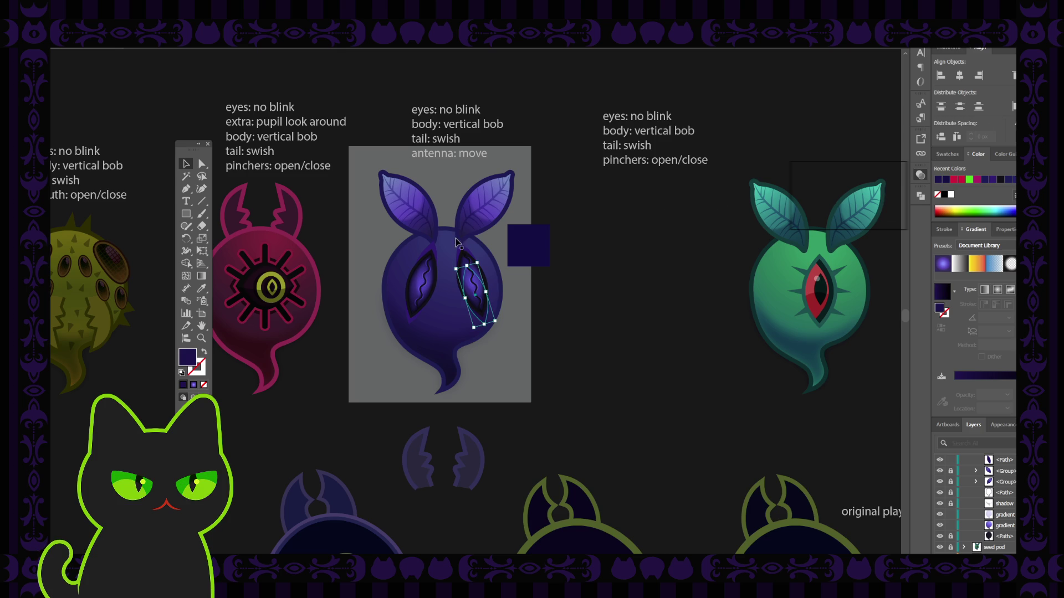
key(ctrl+equal)
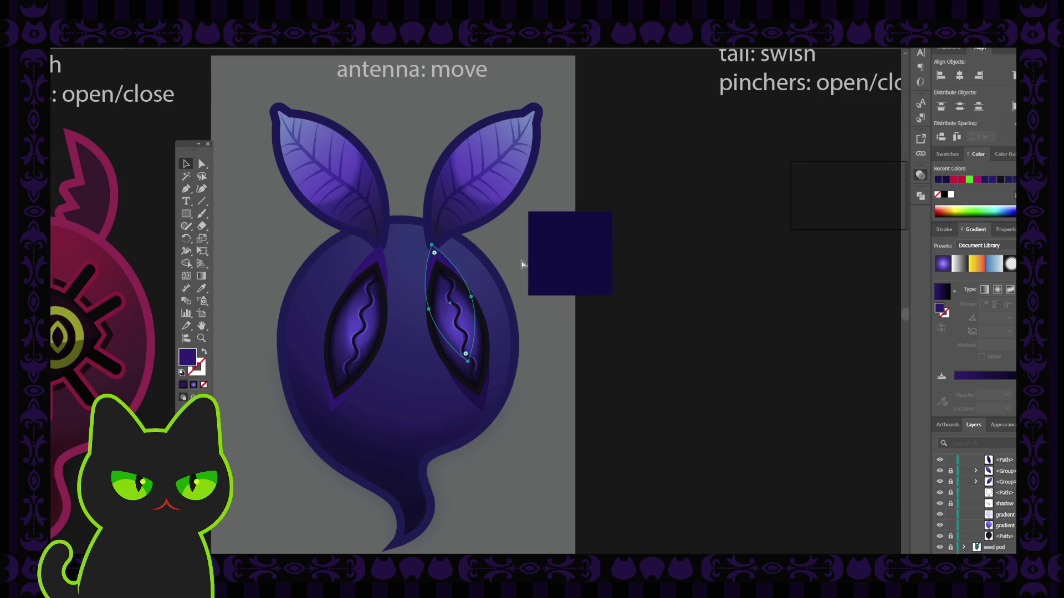
key(i)
click(474, 375)
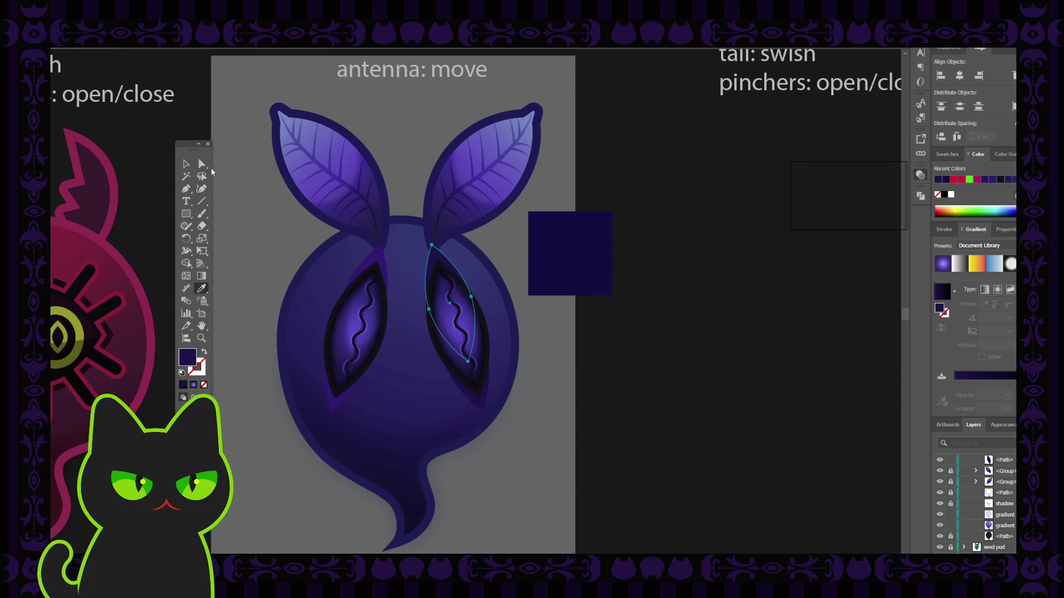
key(v)
click(281, 219)
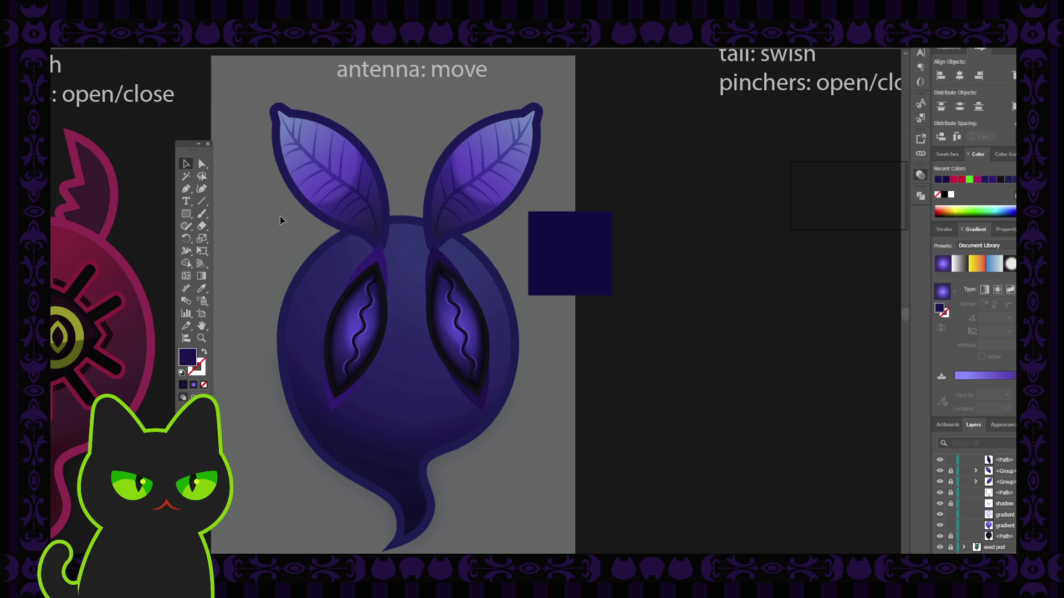
Give the left eye the same darker sampled colour with the Eyedropper.
key(ctrl+minus)
key(ctrl+minus)
key(ctrl+minus)
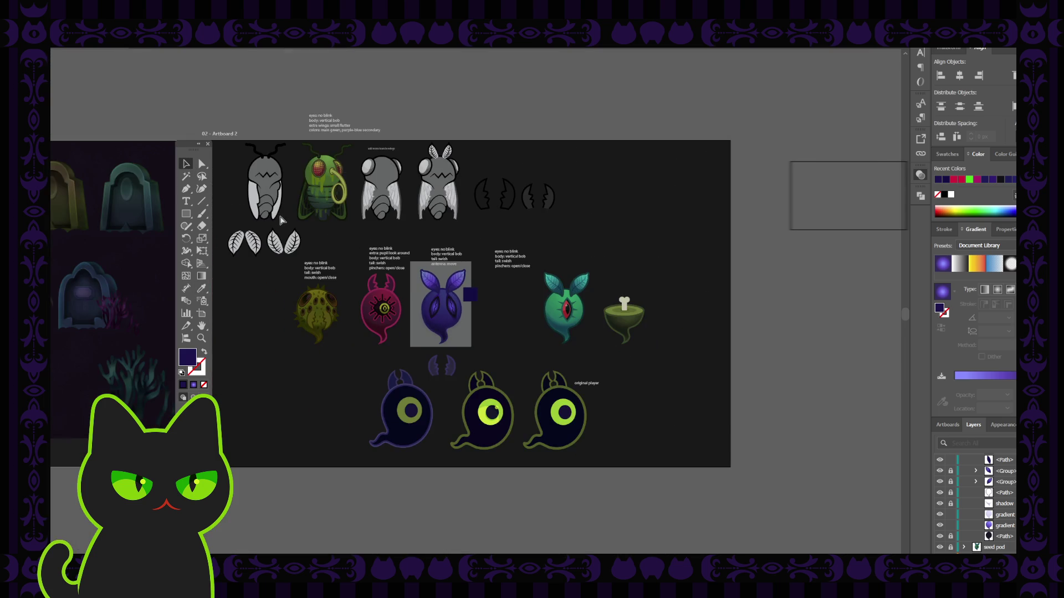
key(ctrl+plus)
key(ctrl+plus)
key(ctrl+plus)
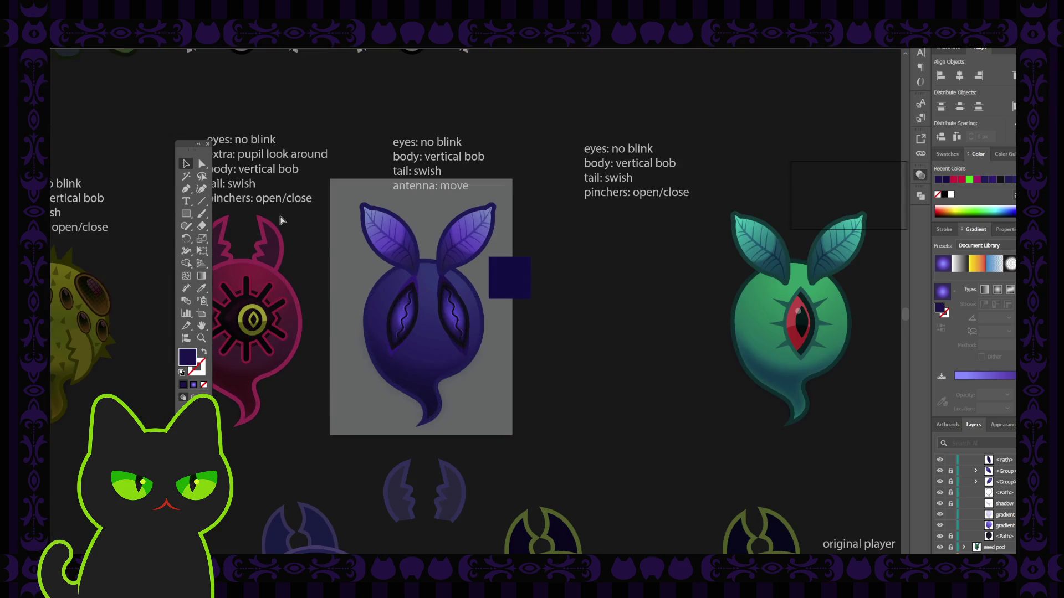
key(ctrl+plus)
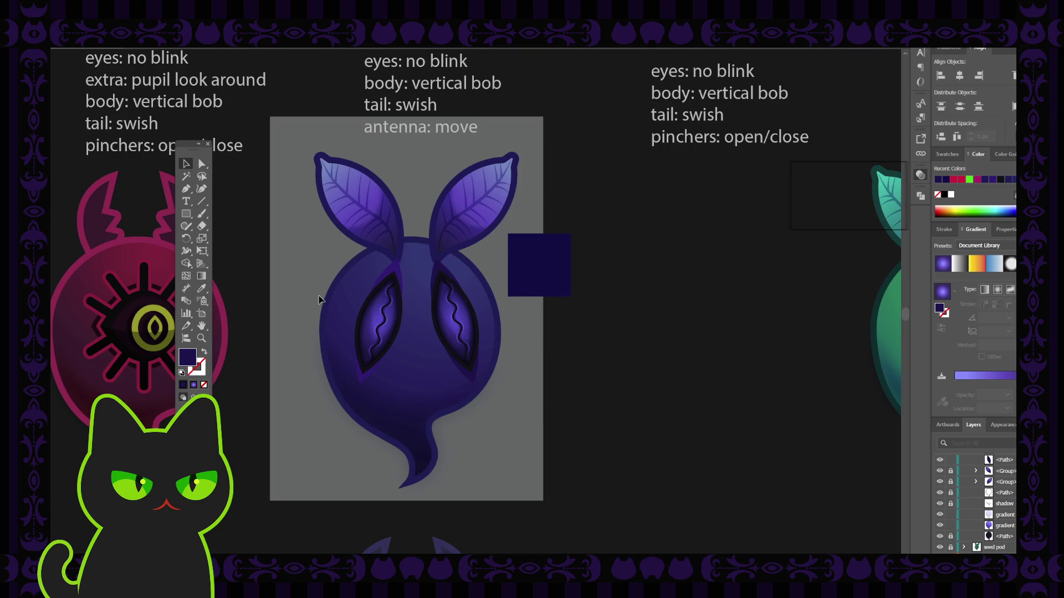
click(395, 277)
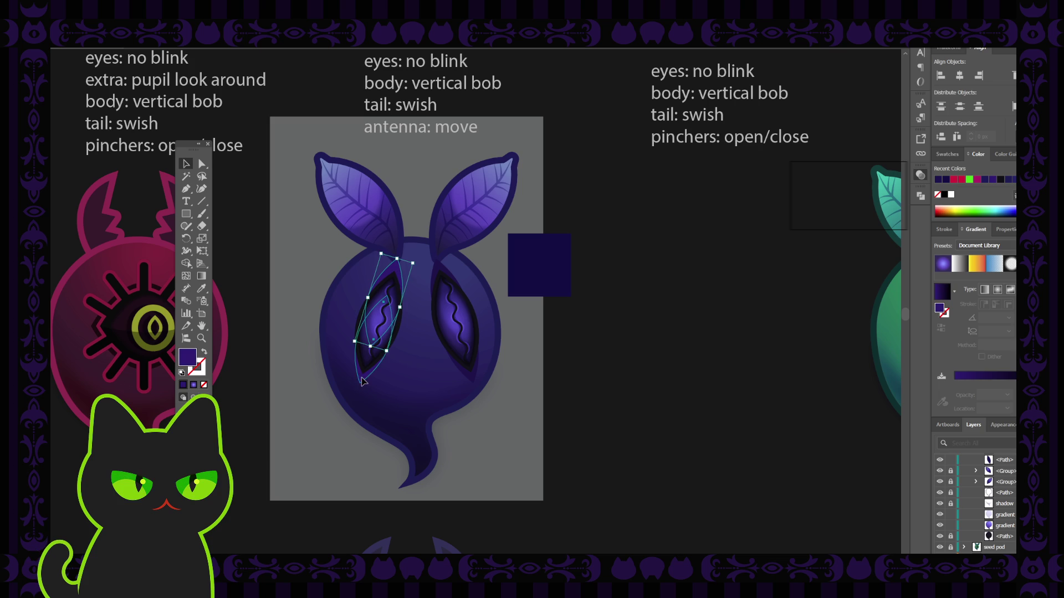
key(i)
click(444, 264)
key(v)
click(490, 296)
Delete the dark navy square beside the creature and zoom out to the artboard.
click(549, 280)
key(Delete)
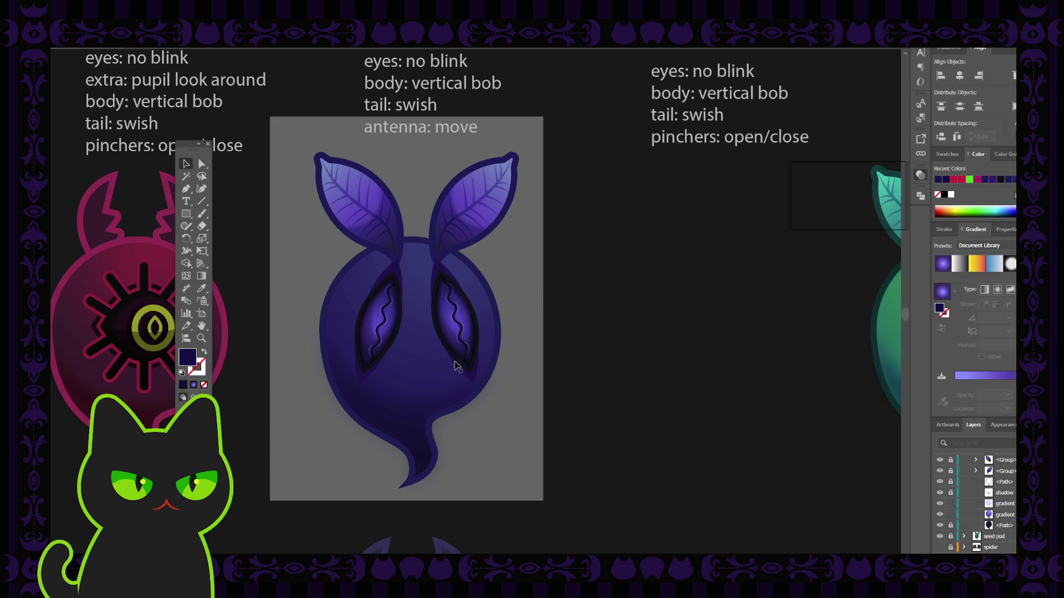
key(ctrl+minus)
key(ctrl+minus)
key(ctrl+minus)
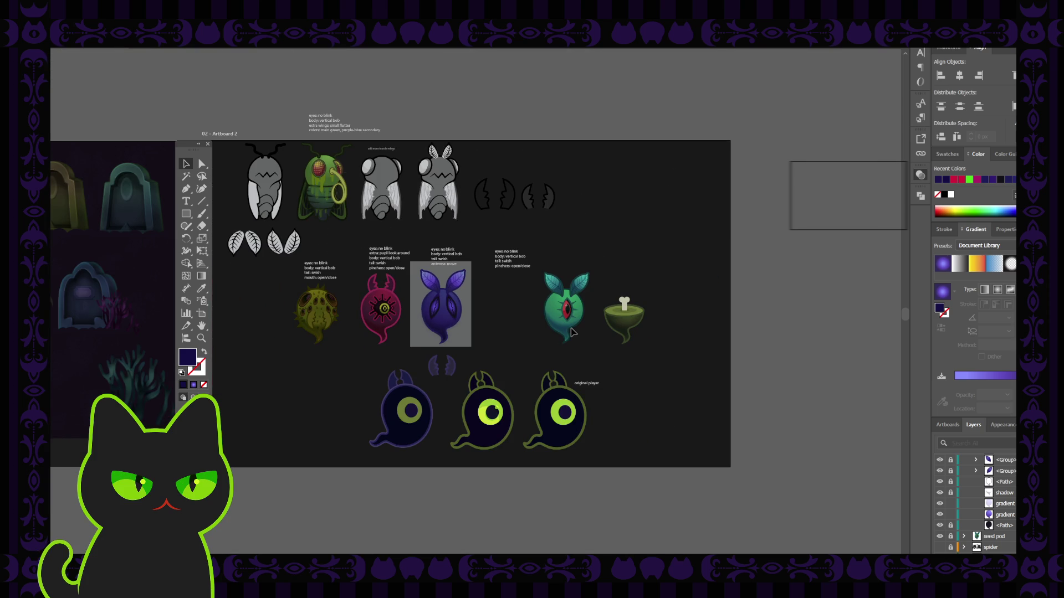
key(ctrl+plus)
key(ctrl+plus)
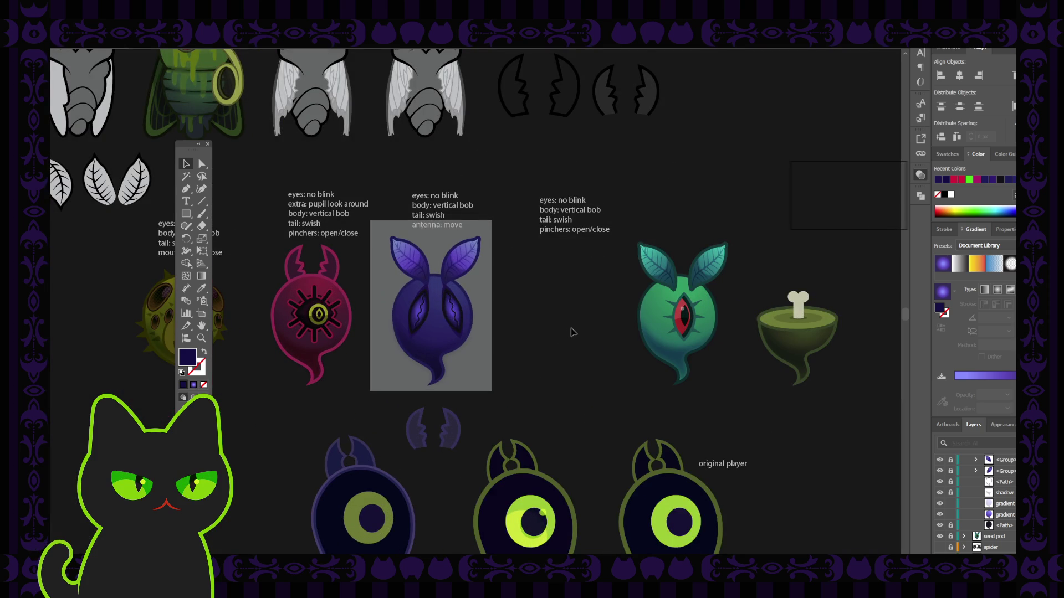
click(446, 338)
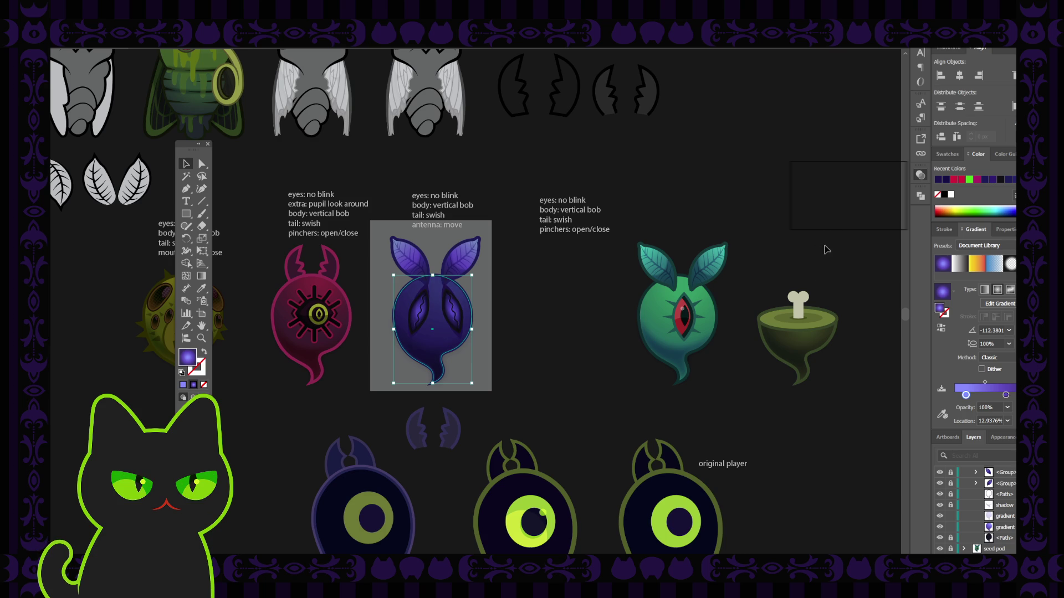
click(573, 274)
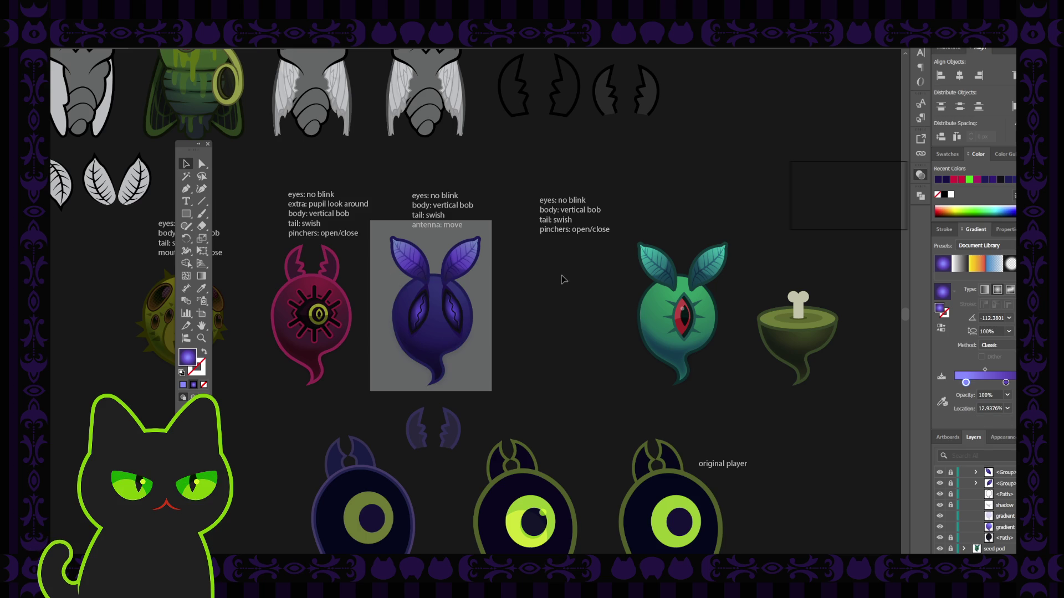
key(ctrl+minus)
key(ctrl+minus)
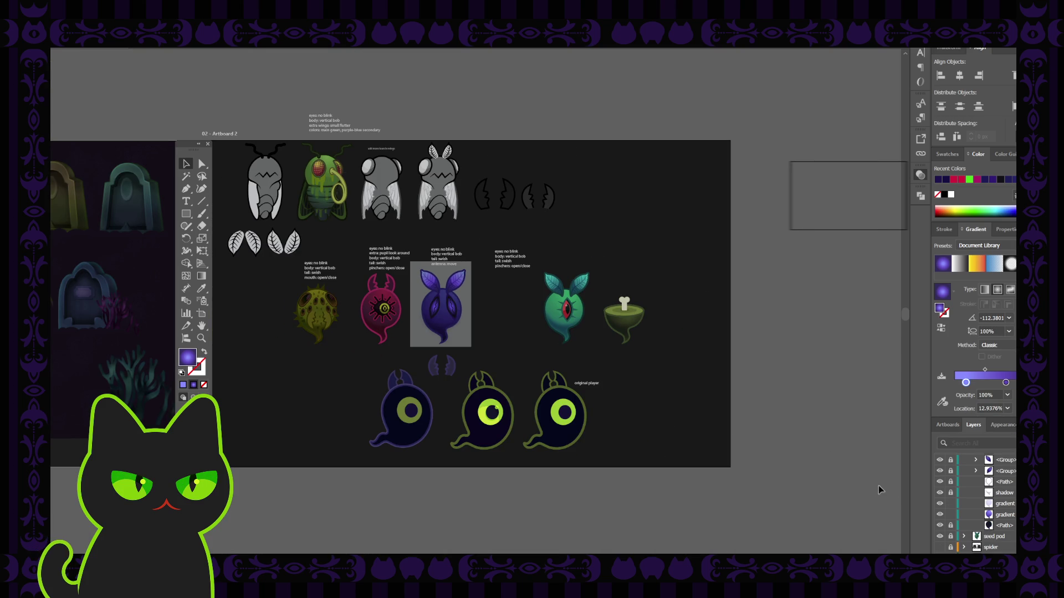
click(938, 504)
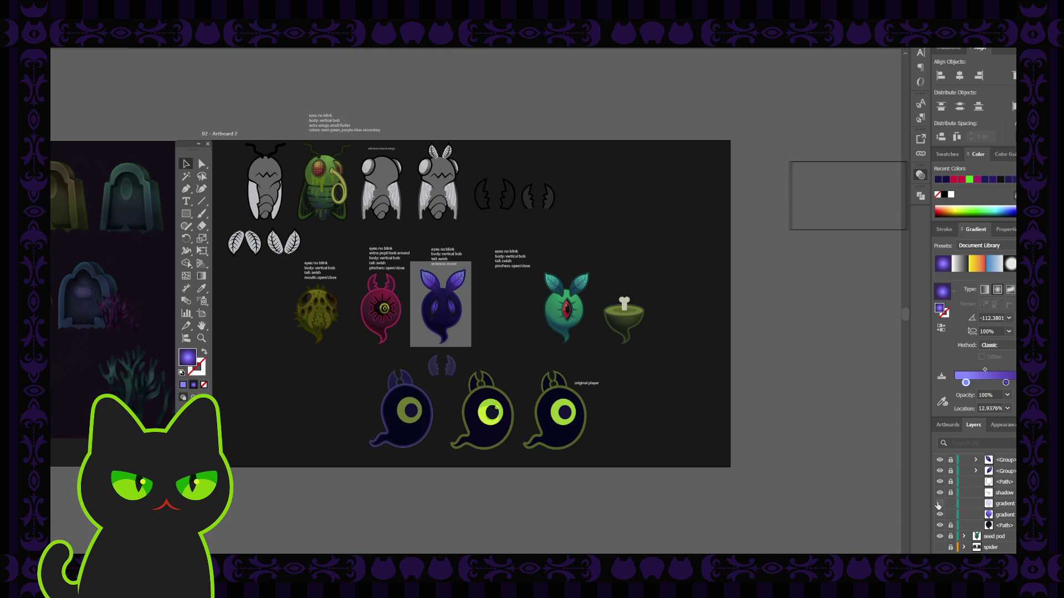
click(938, 504)
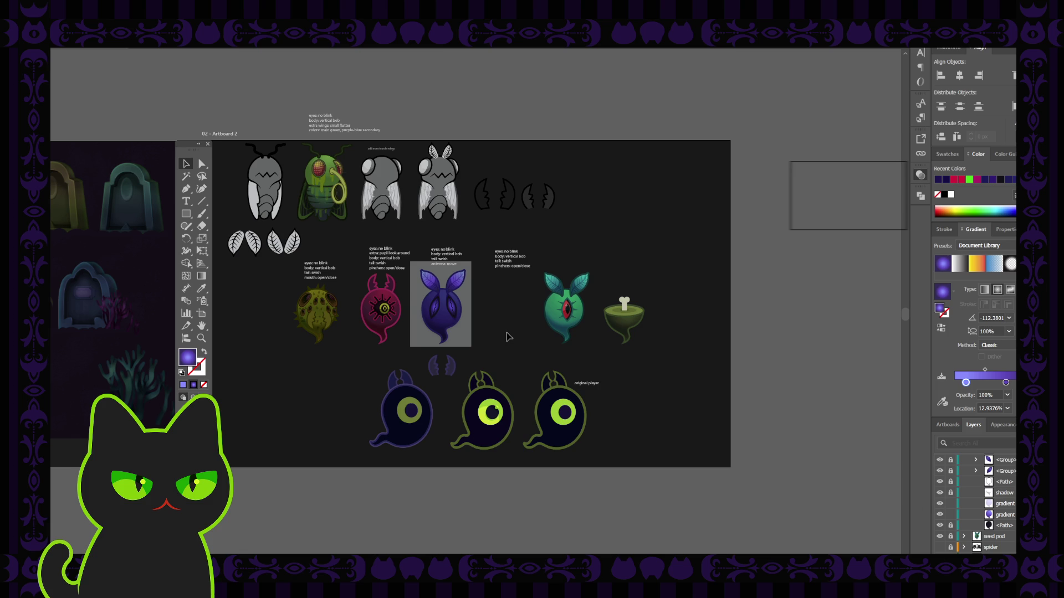
scroll(507, 337, up, 5)
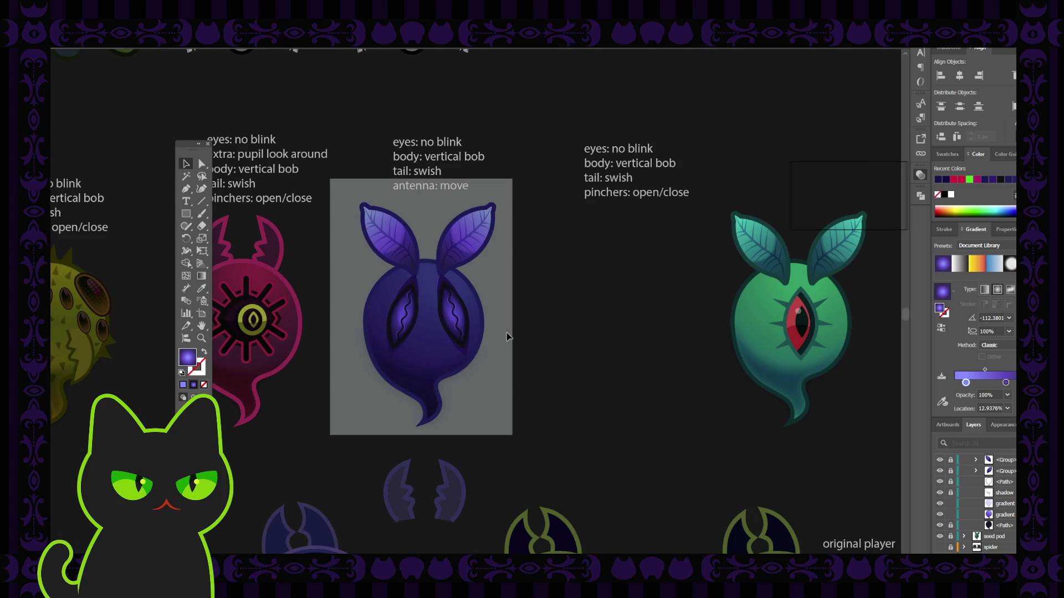
click(432, 332)
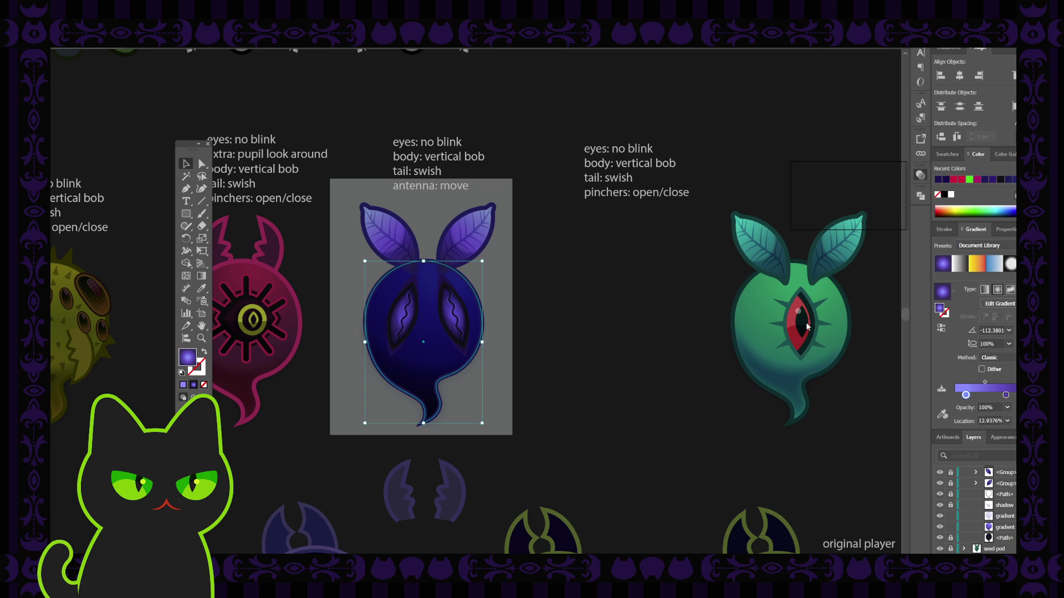
click(659, 314)
key(ctrl+minus)
key(ctrl+minus)
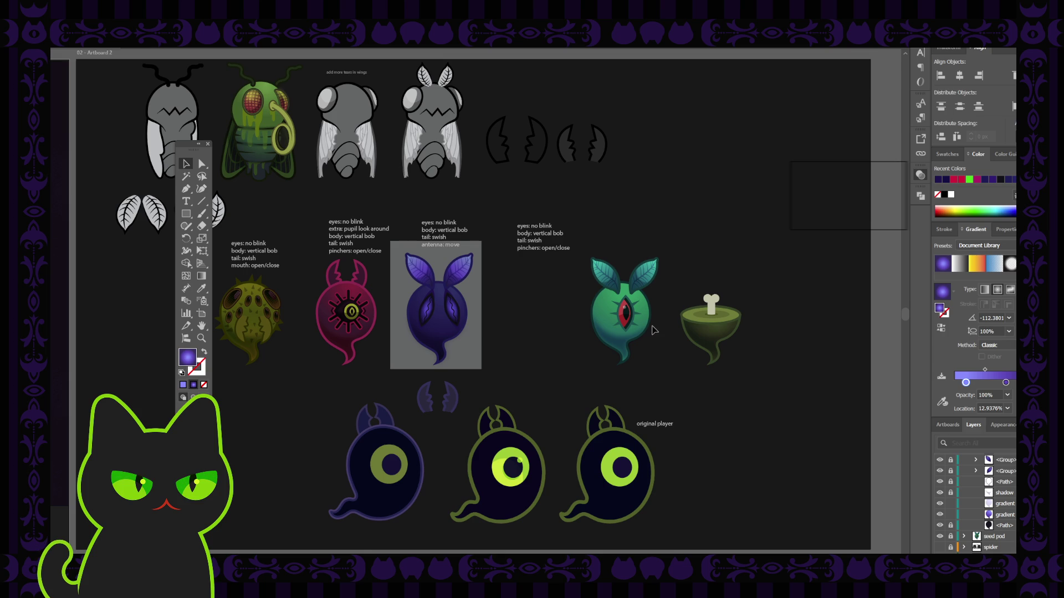
click(451, 332)
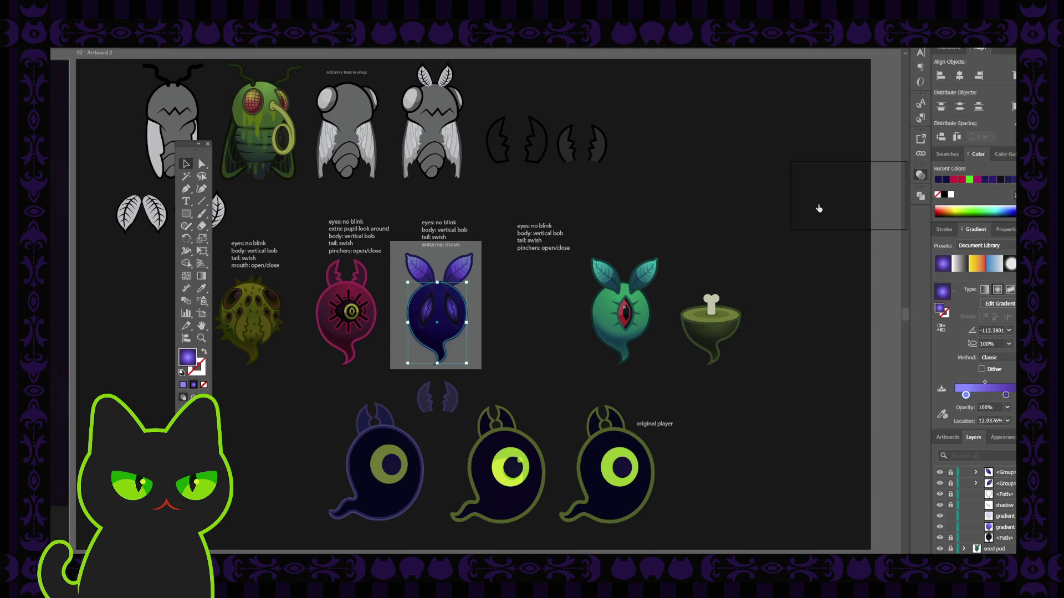
click(750, 334)
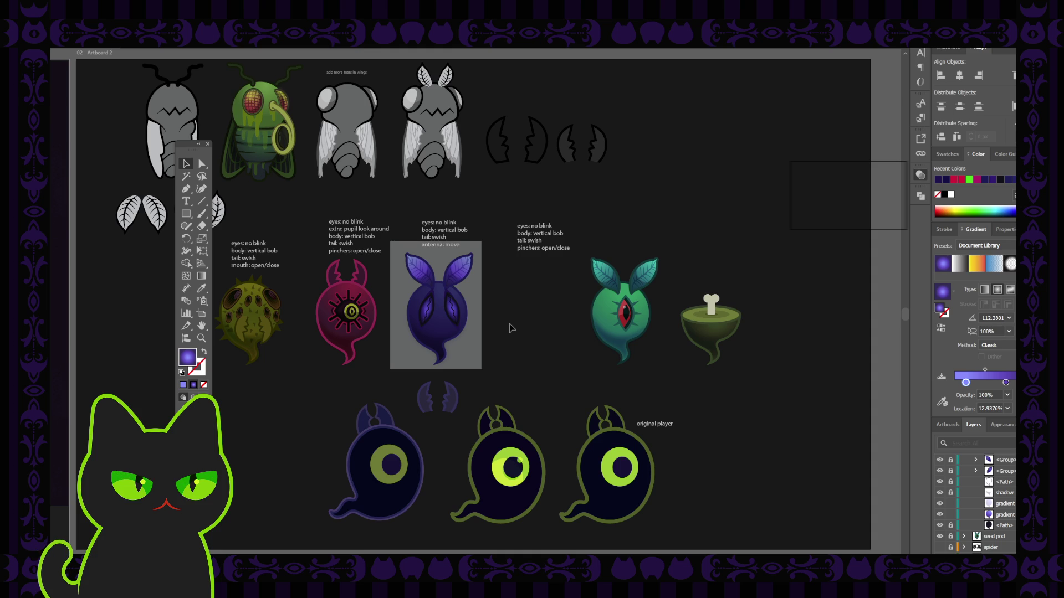
key(ctrl+minus)
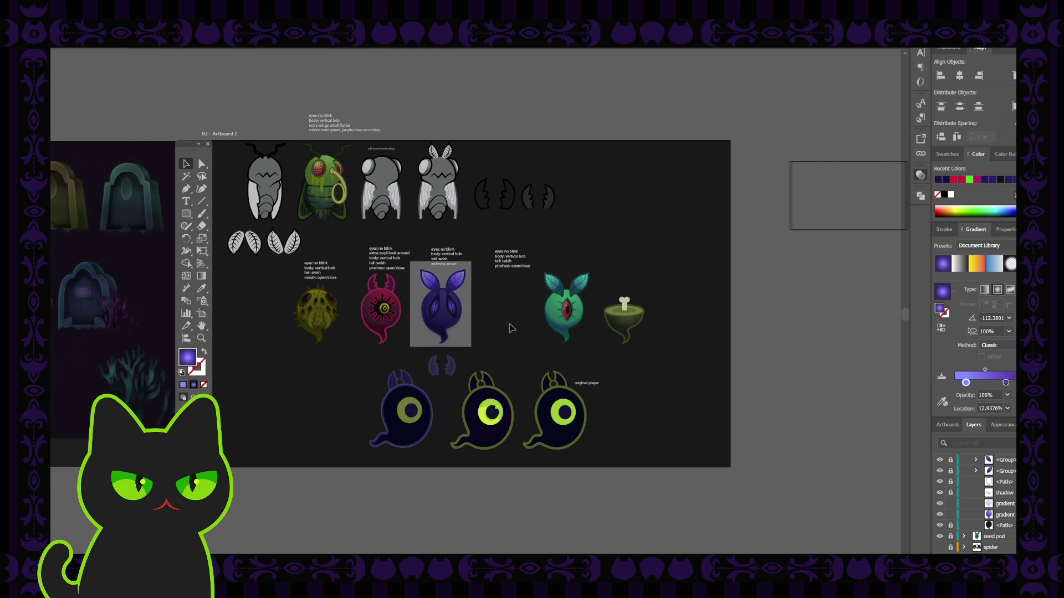
key(ctrl+plus)
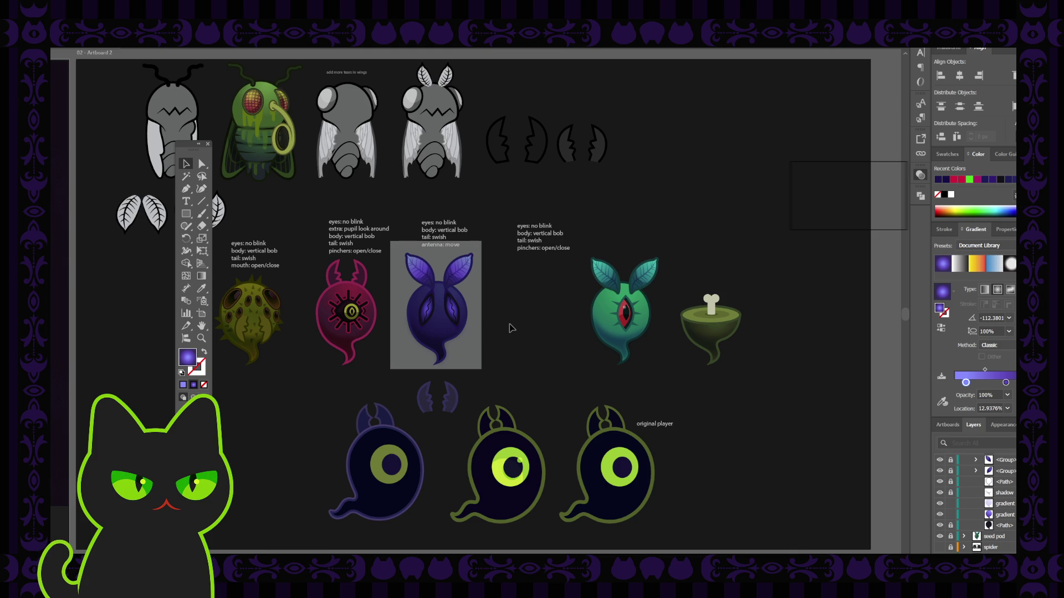
key(space)
mouse_move(366, 312)
mouse_down()
mouse_move(422, 325)
mouse_move(441, 293)
mouse_up()
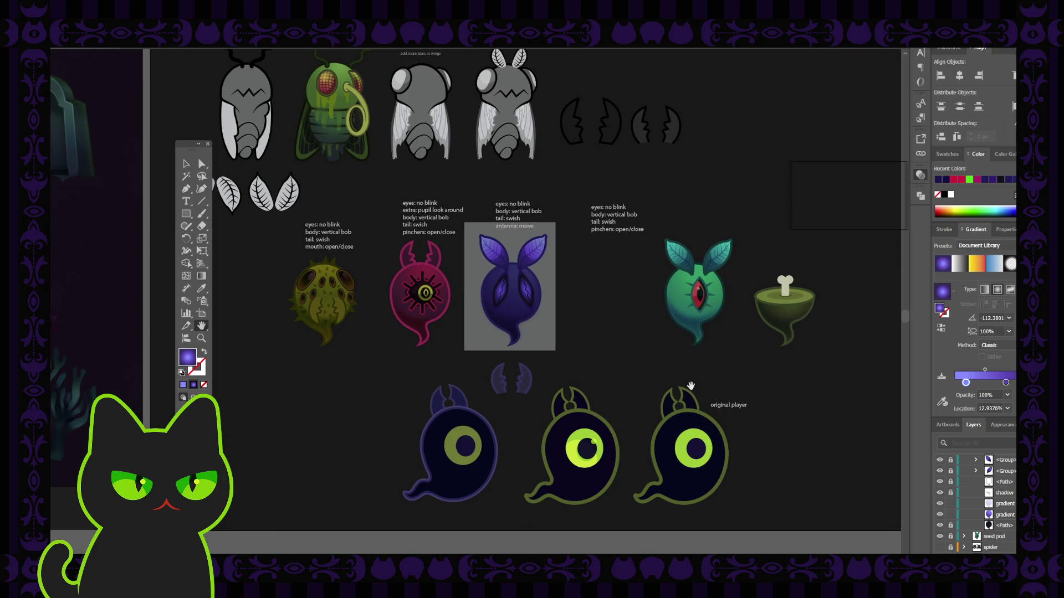
Collapse the moth layer and delete Layer 63.
scroll(987, 501, down, 3)
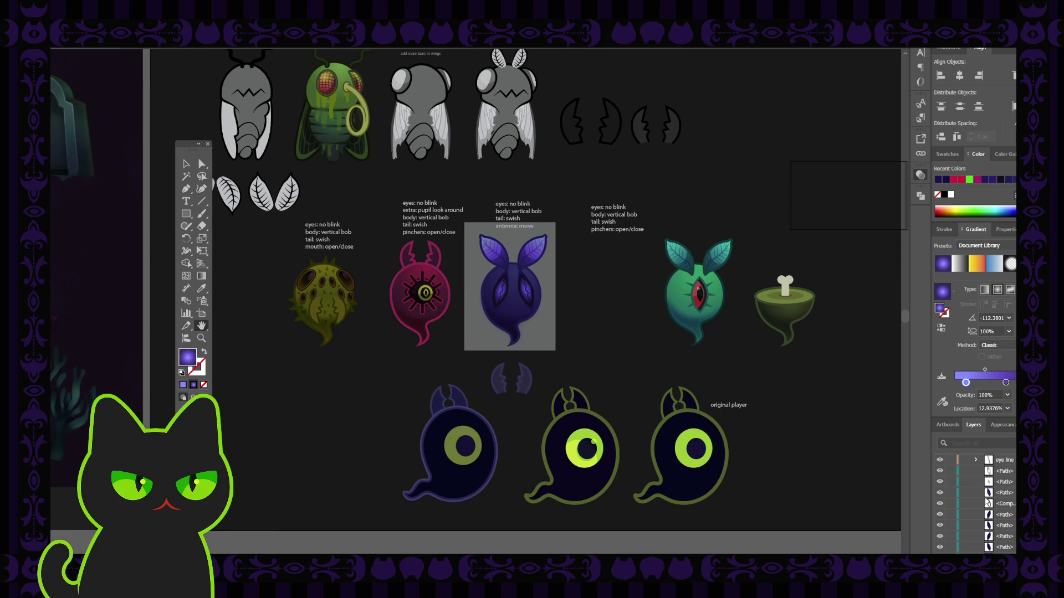
click(966, 513)
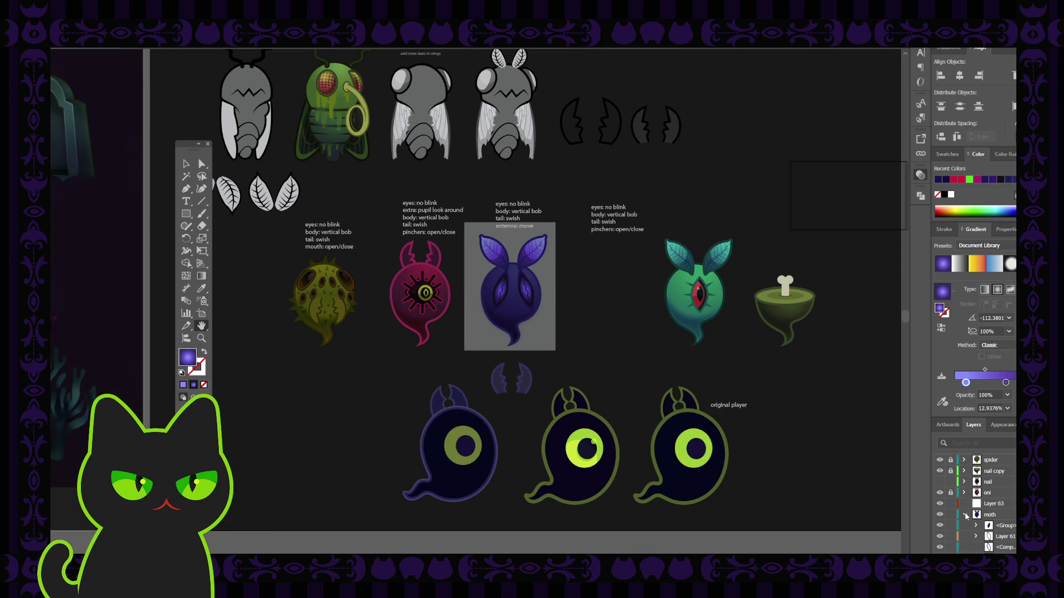
click(993, 503)
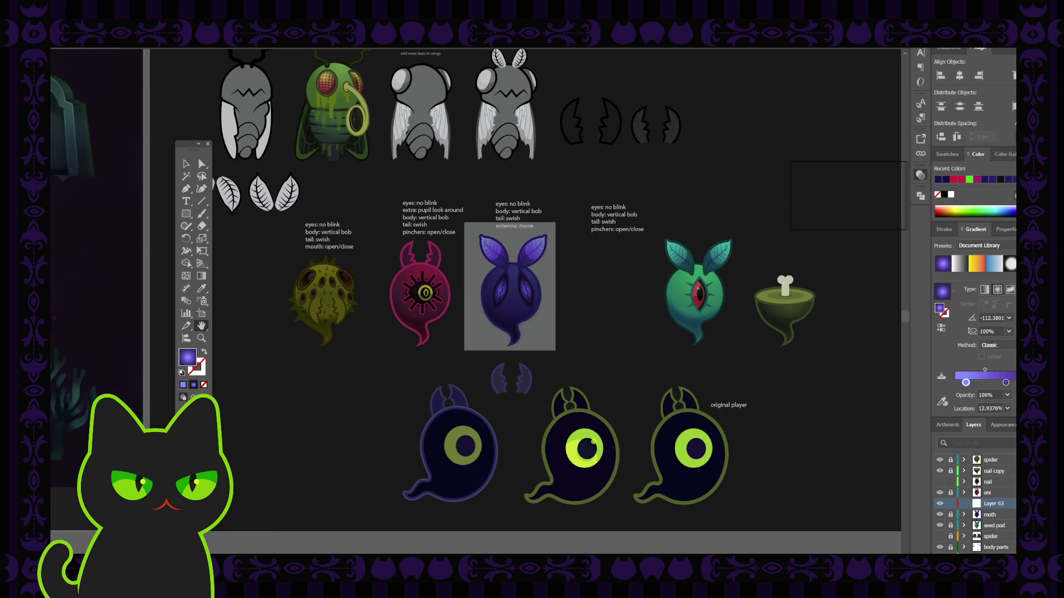
key(Delete)
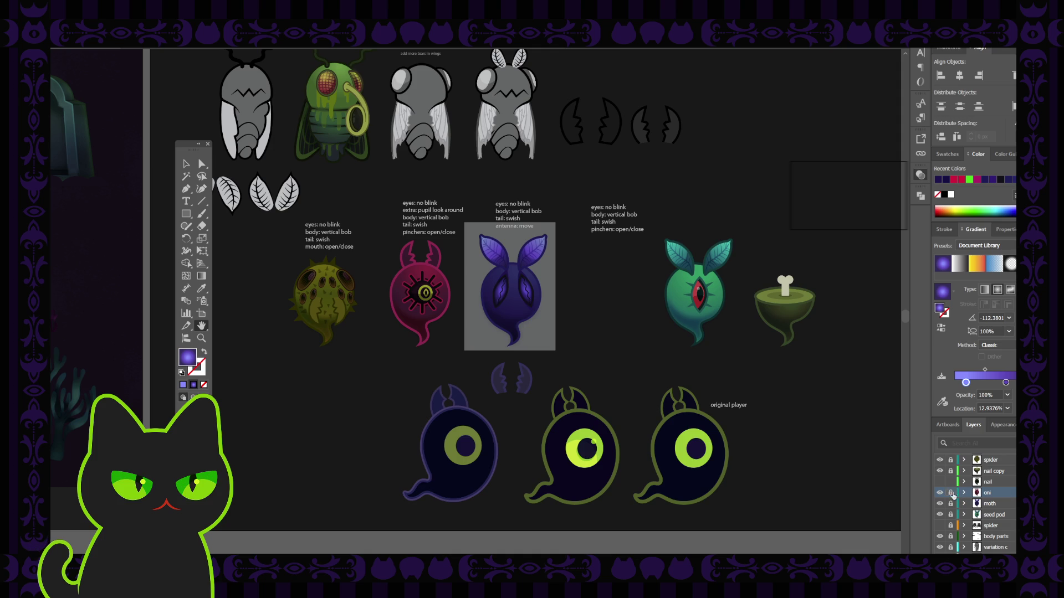
Zoom in, expand the oni layer, hide a yellow sublayer and select the dark shape behind the eye.
drag(405, 377, 410, 376)
key(ctrl+equal)
key(ctrl+equal)
key(ctrl+equal)
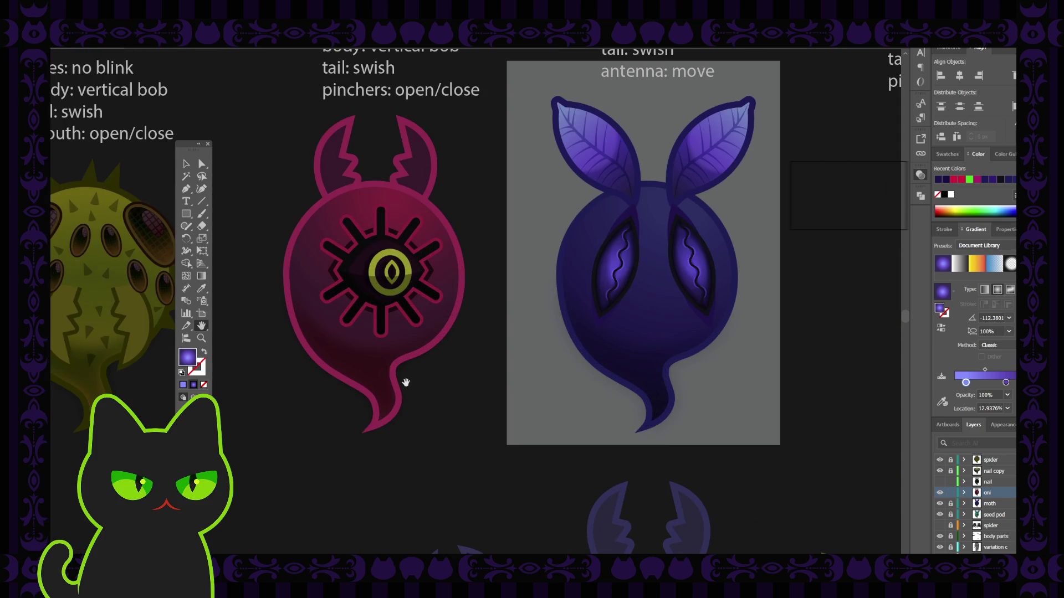
scroll(349, 380, left, 3)
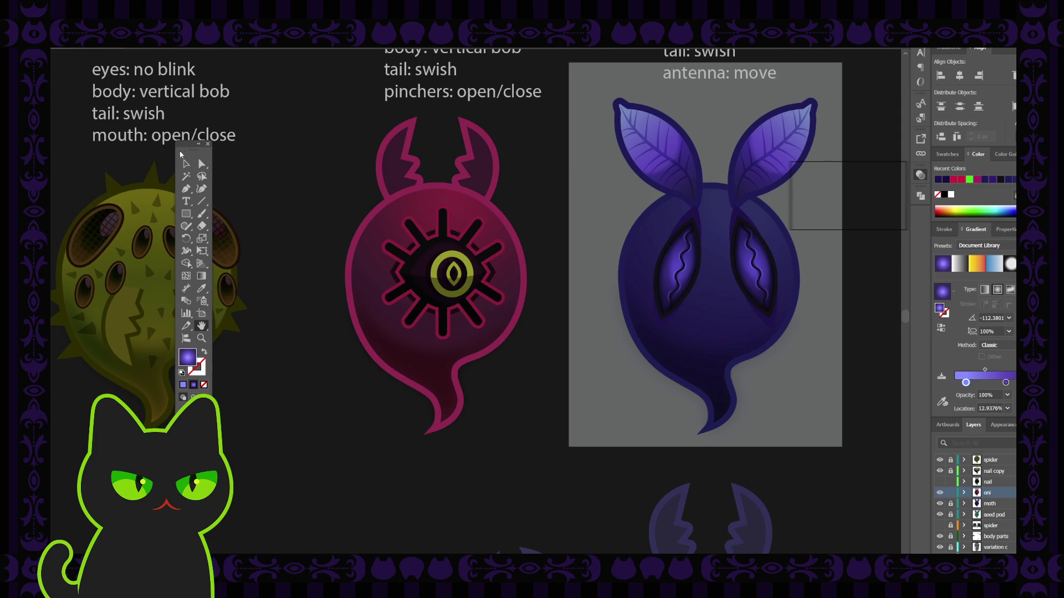
drag(186, 147, 297, 143)
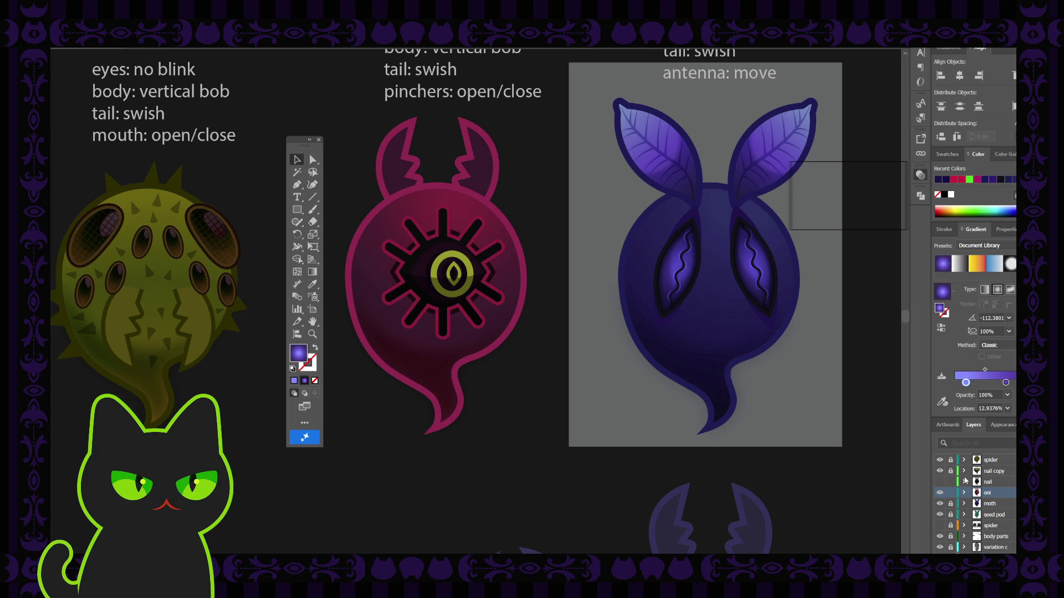
click(964, 493)
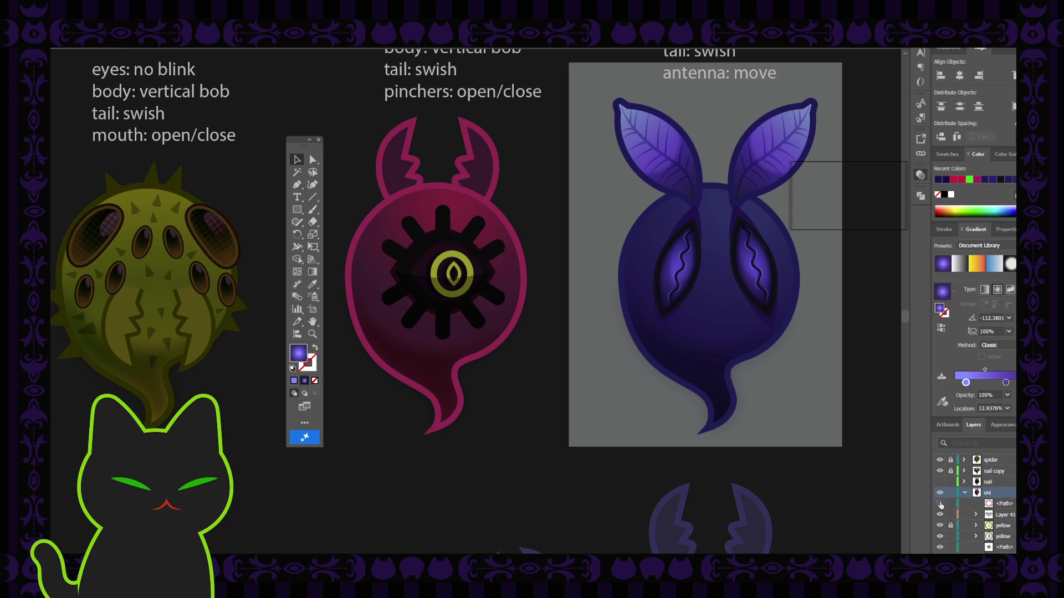
click(998, 515)
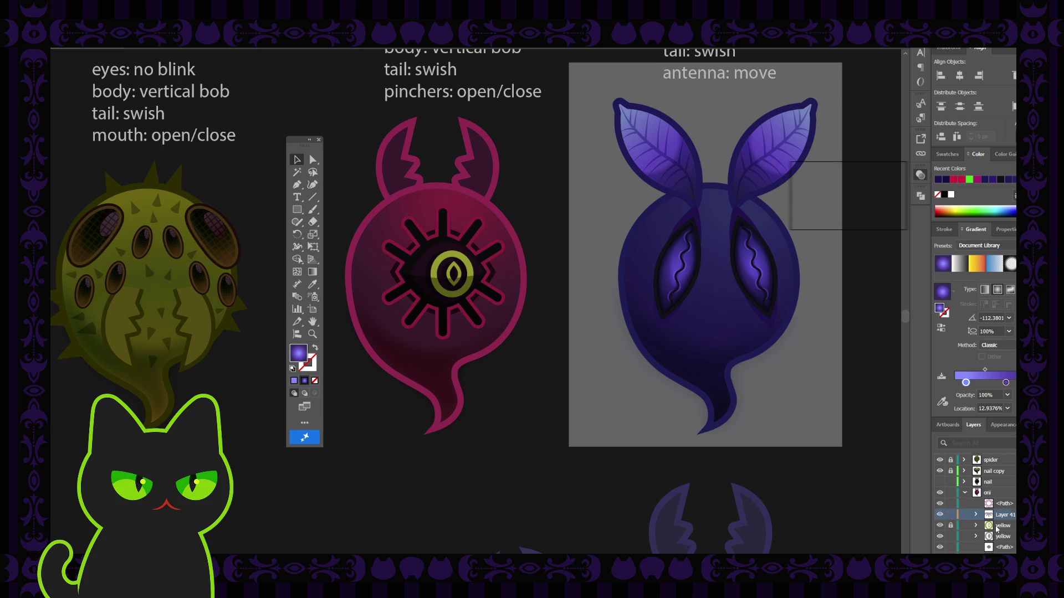
scroll(953, 526, down, 2)
click(941, 504)
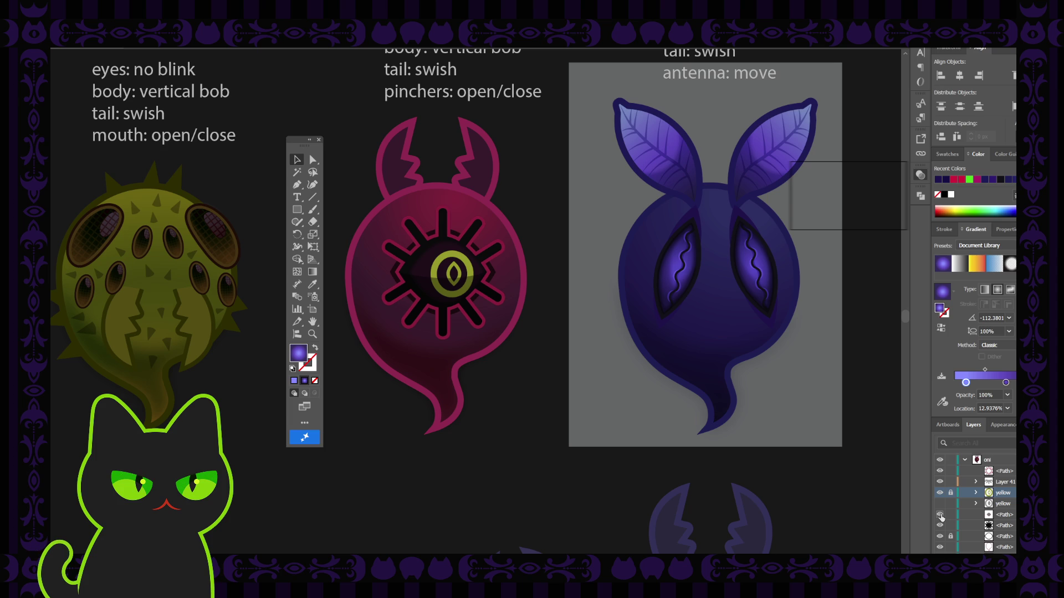
click(431, 257)
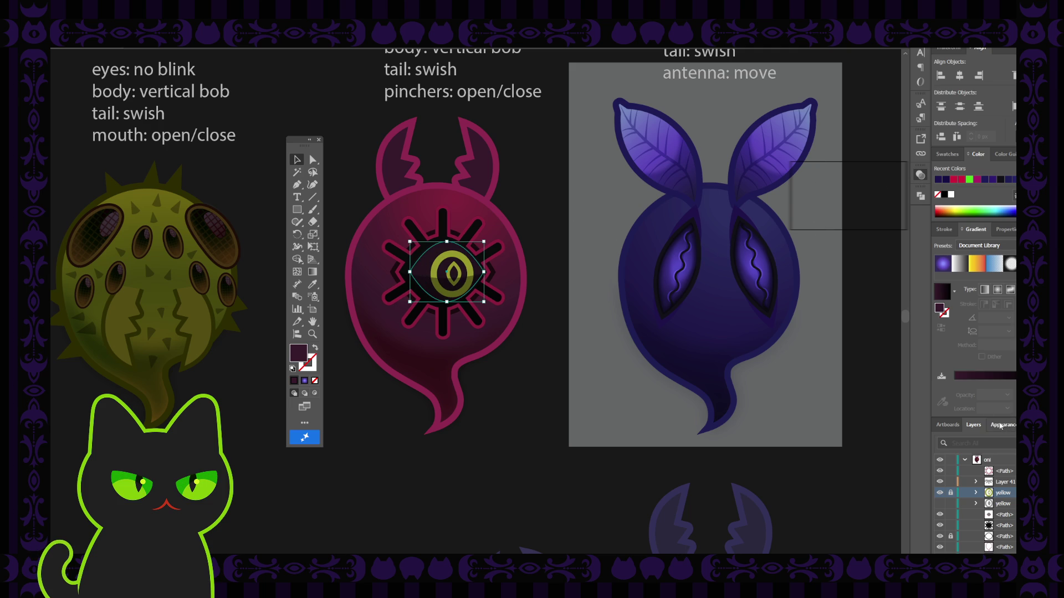
Inspect the eye shape's Gaussian Blur appearance and try Screen, Color Dodge, Overlay and Difference blending.
click(995, 425)
click(940, 508)
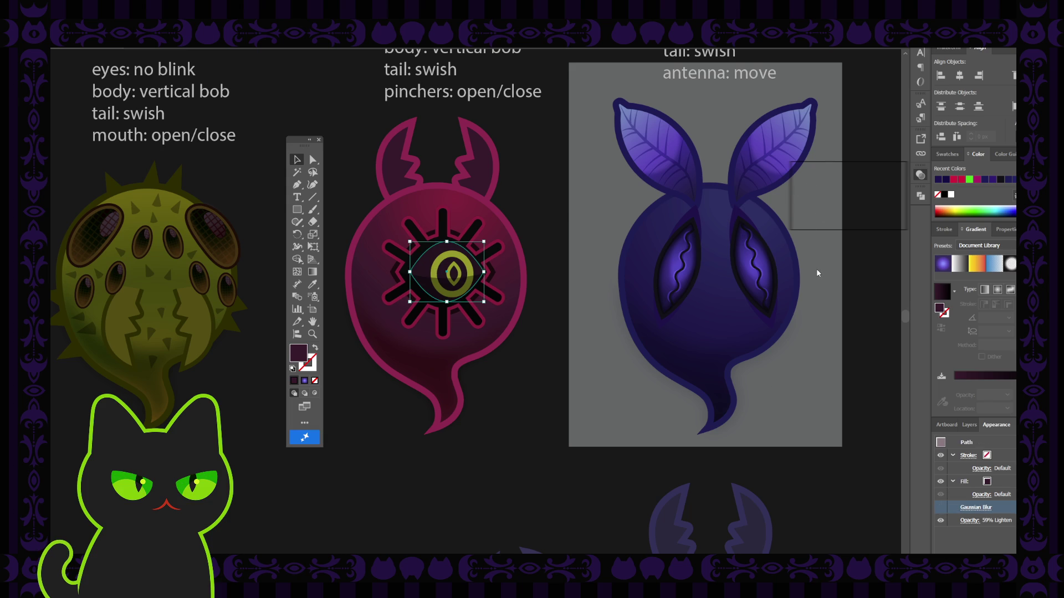
key(Down)
key(Down)
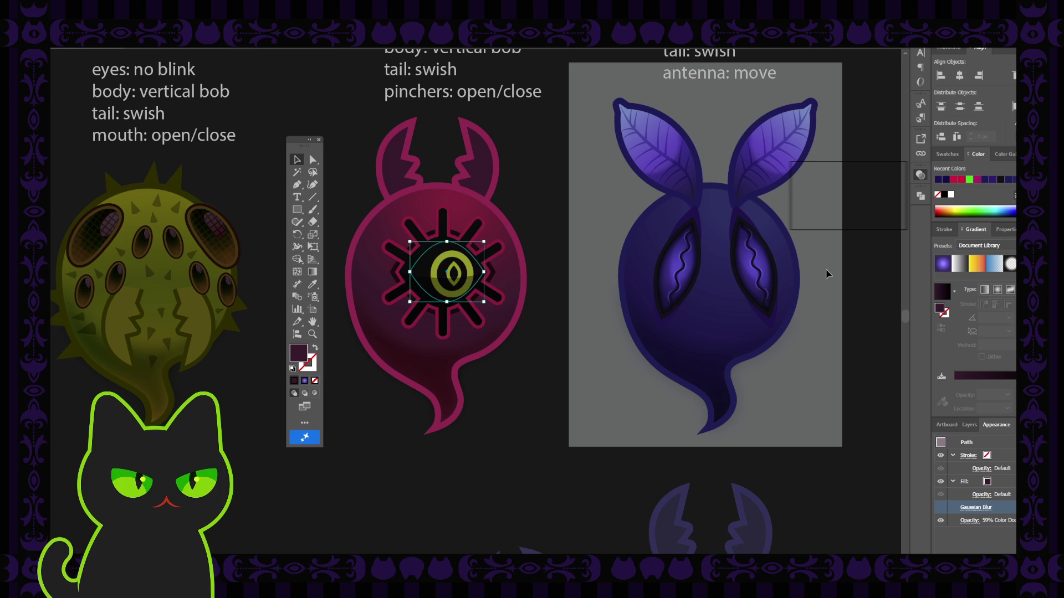
key(Down)
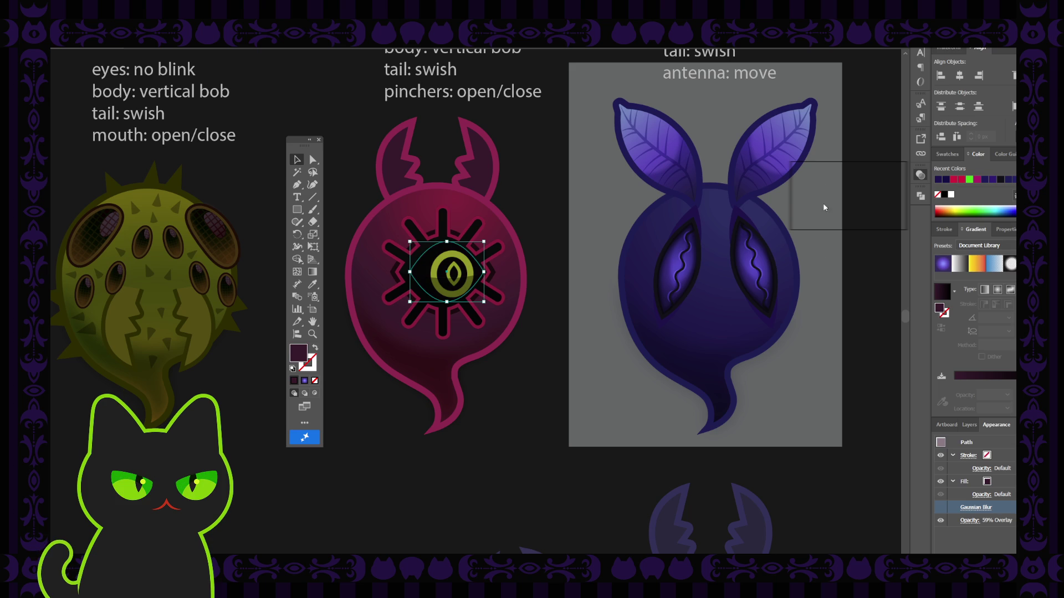
key(Down)
key(Down)
key(Down)
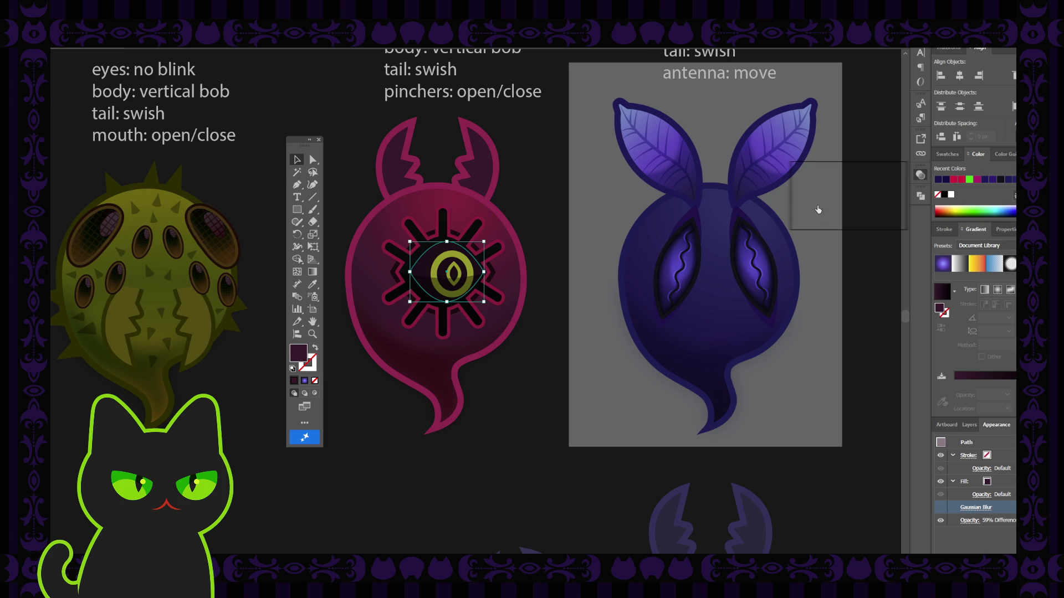
click(815, 274)
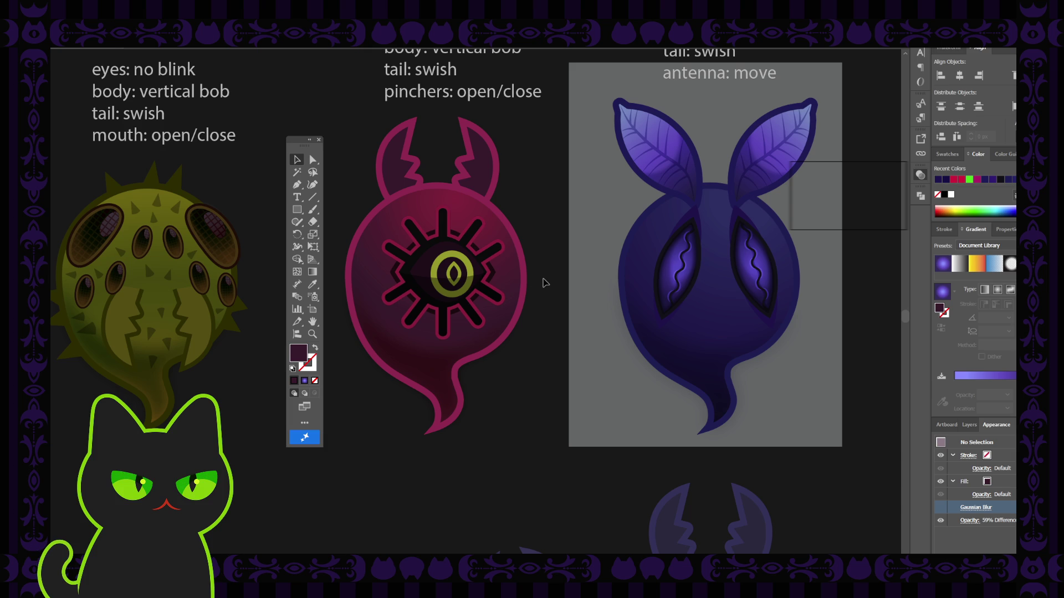
Settle the blurred eye shape on Screen blending at 80% opacity, previewing it with edges hidden.
click(431, 263)
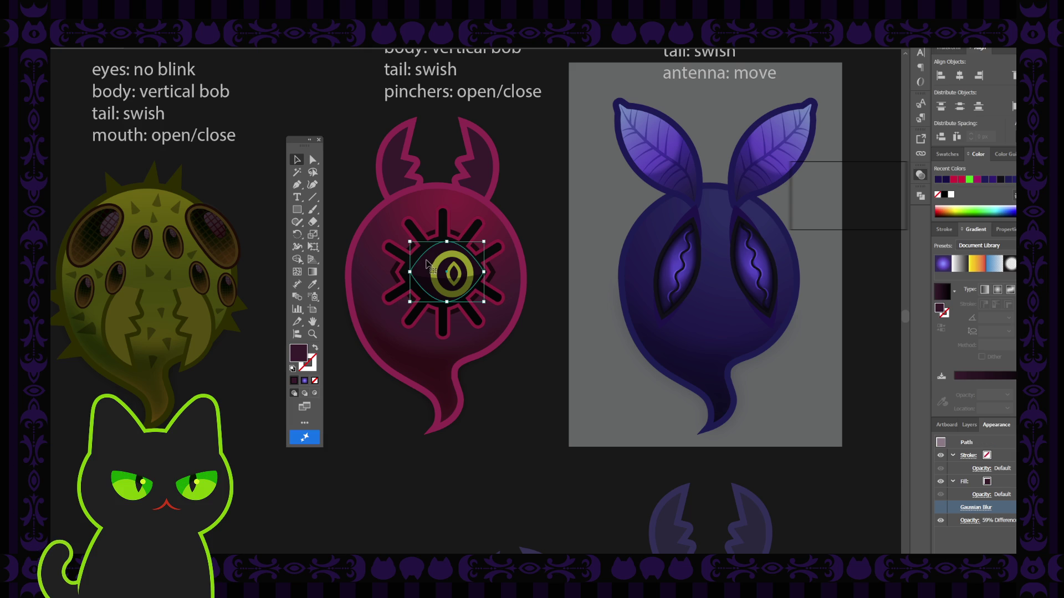
key(ctrl+h)
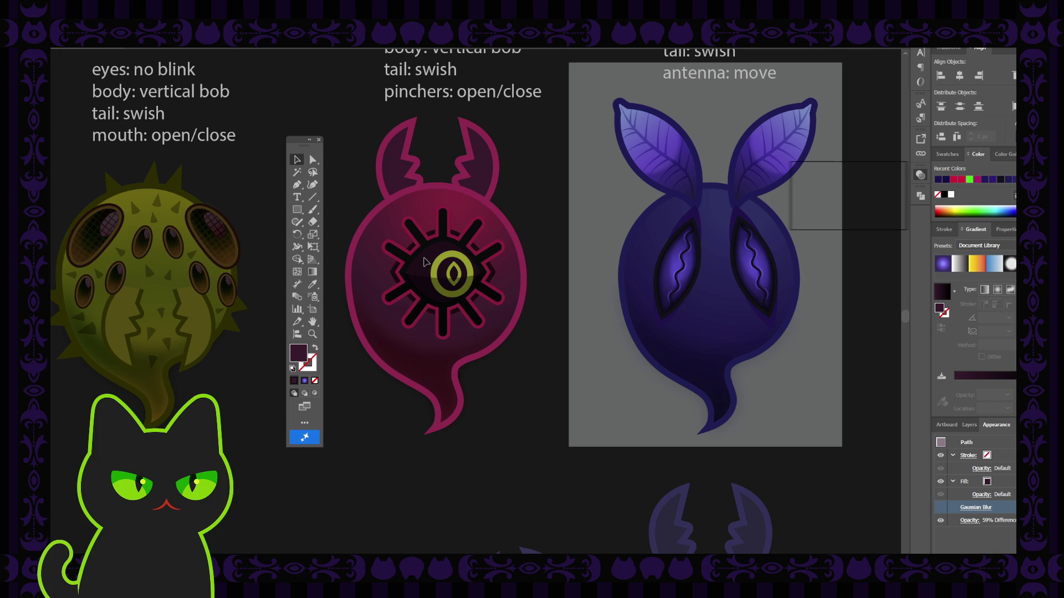
key(ctrl+h)
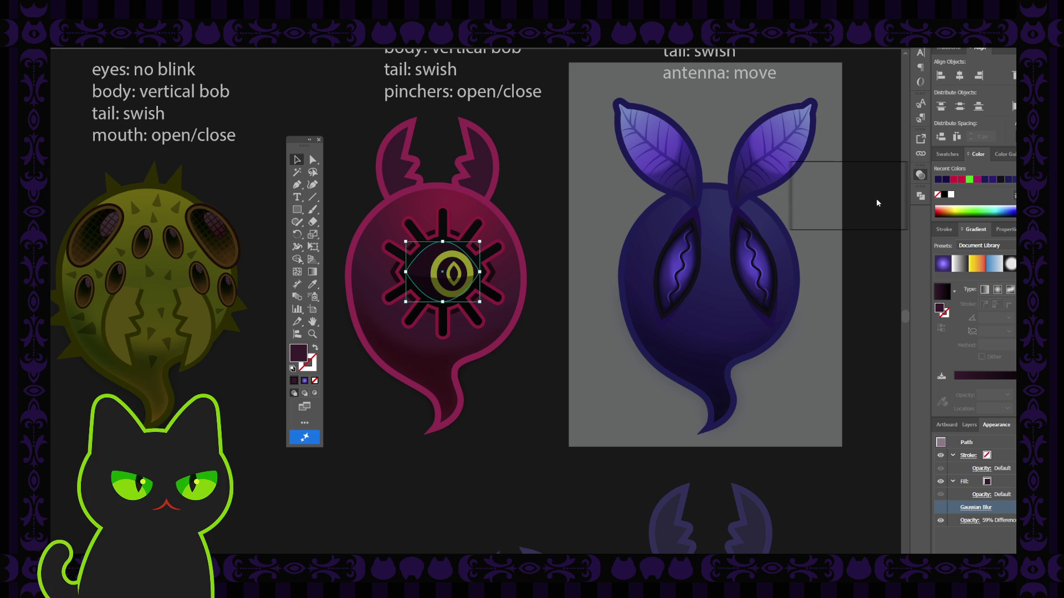
key(ctrl+z)
key(ctrl+z)
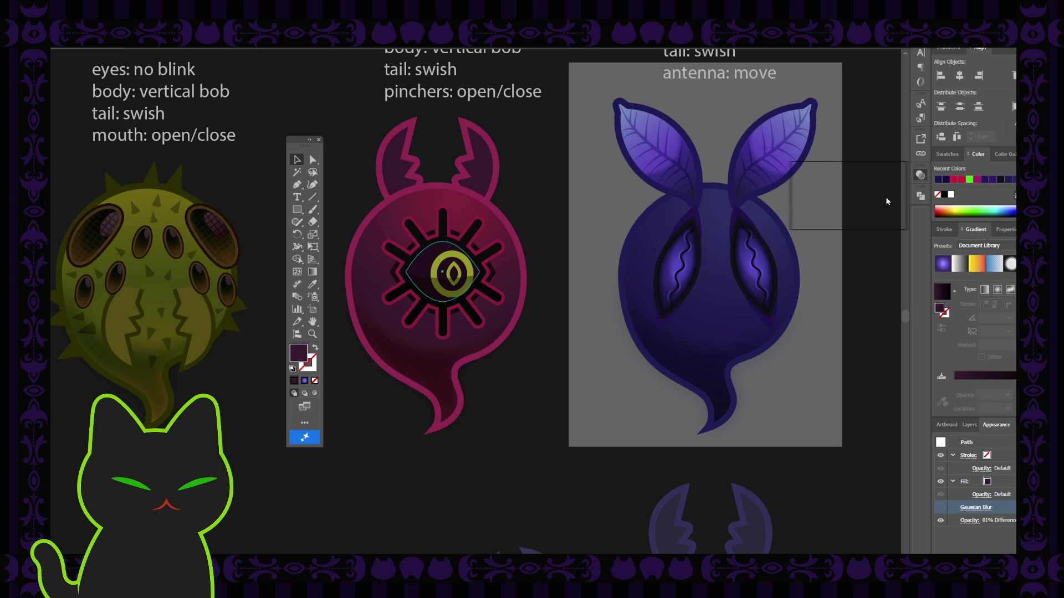
key(ctrl+z)
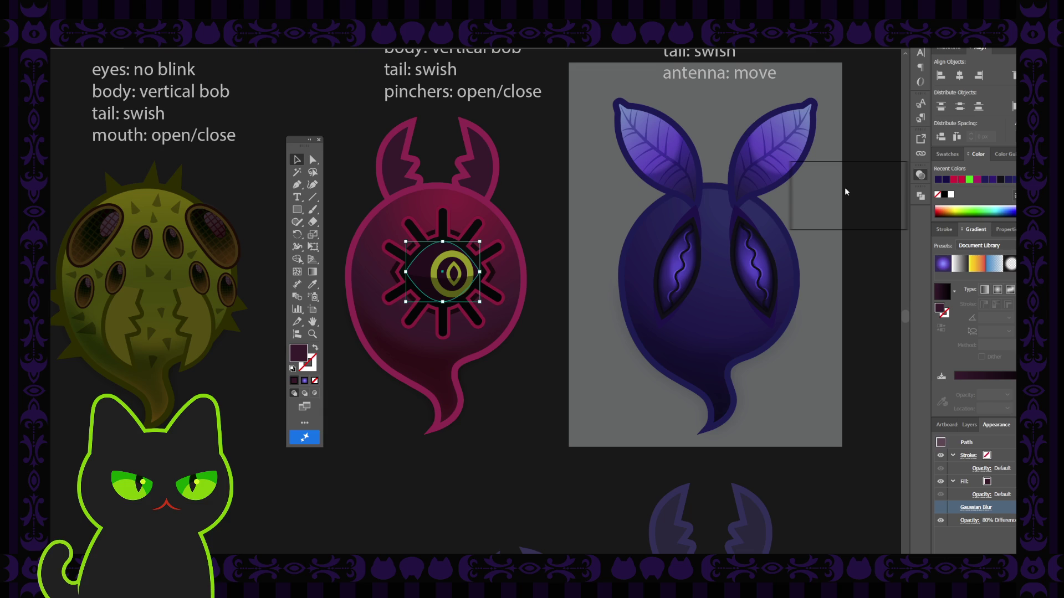
key(ctrl+z)
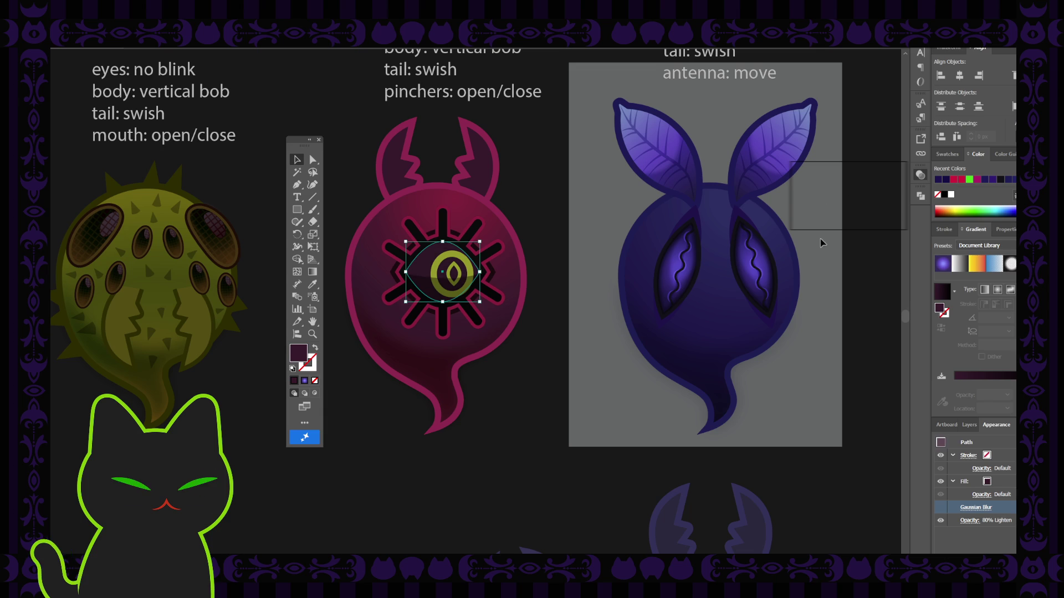
key(ctrl+z)
click(576, 245)
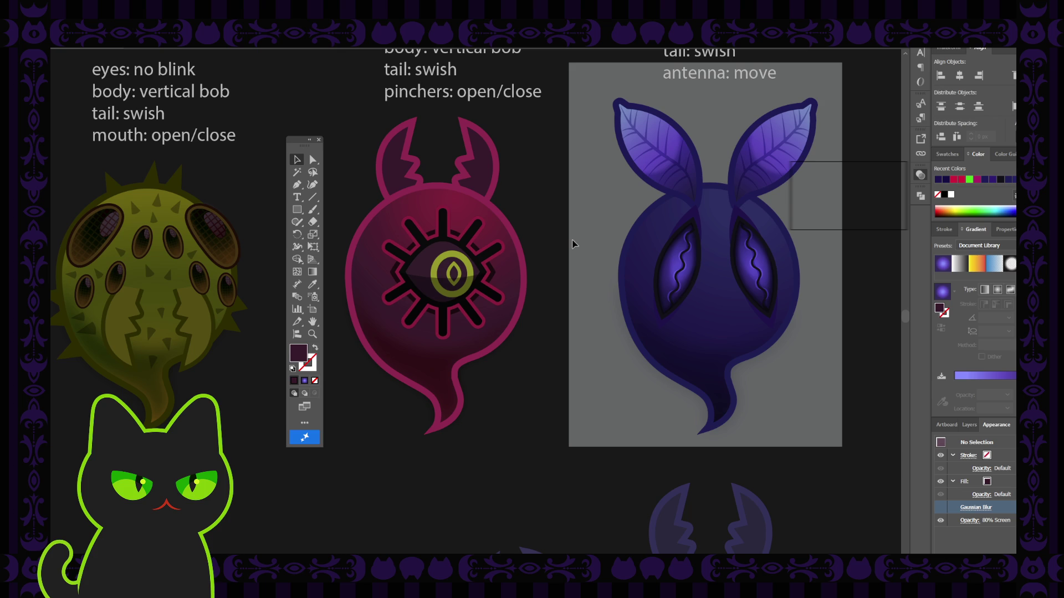
click(470, 269)
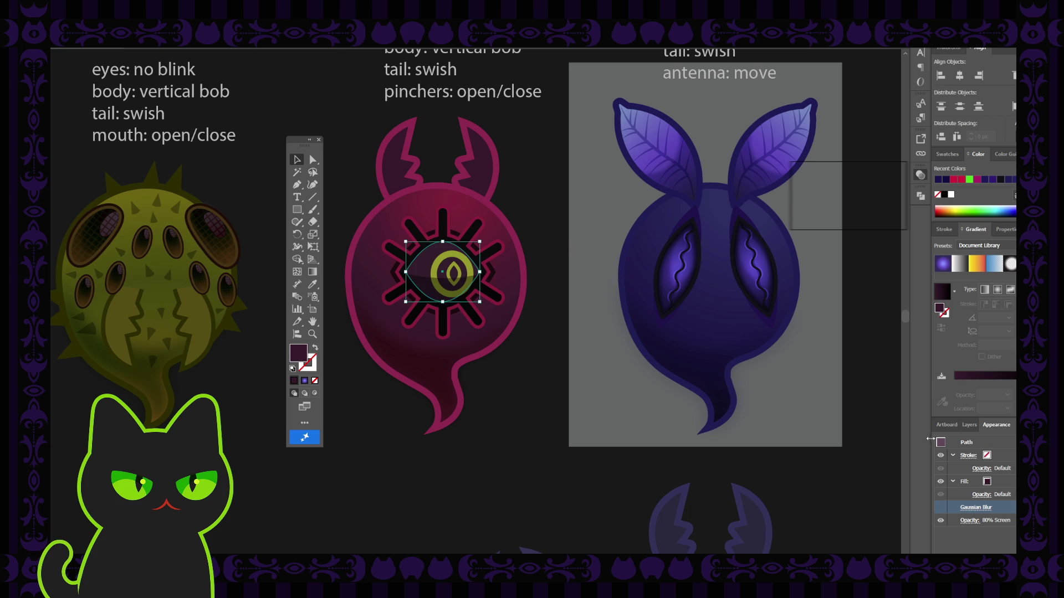
click(972, 426)
Lock the blurred eye shape's path and select the yellow eye ring on the pink oni.
scroll(965, 531, down, 3)
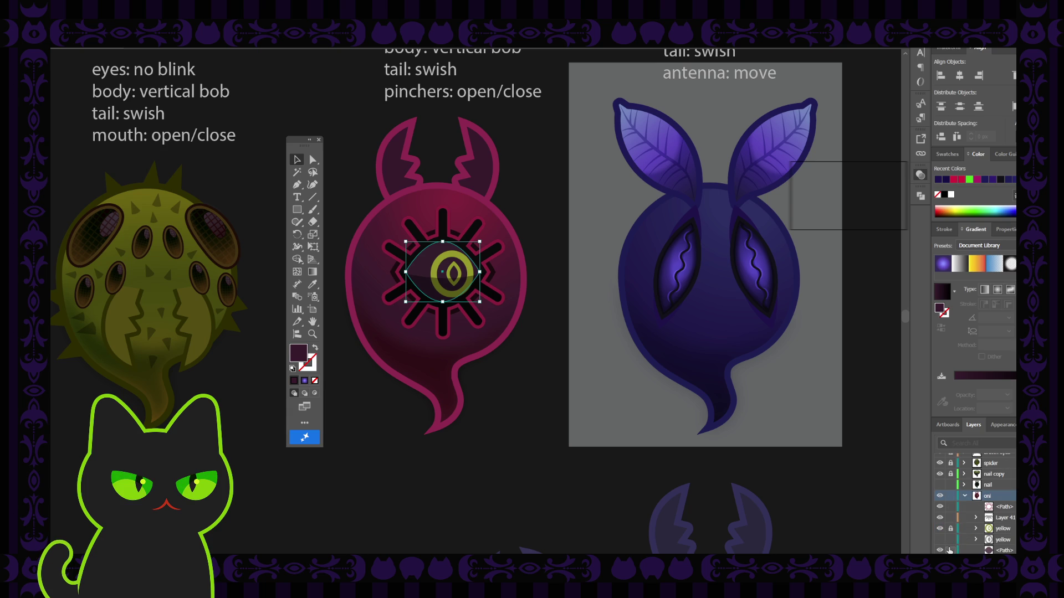
click(950, 550)
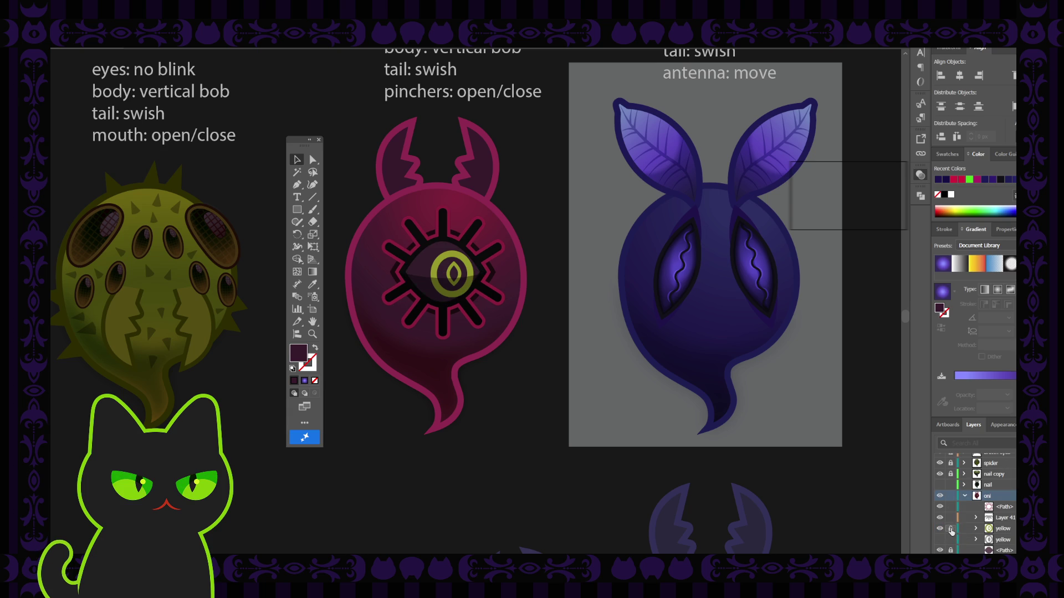
click(470, 272)
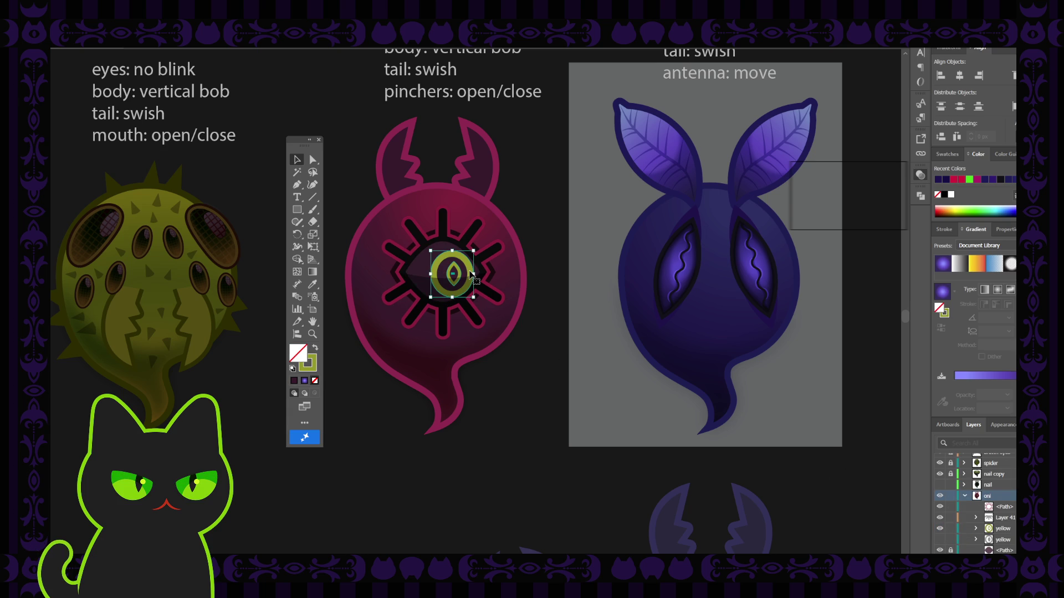
scroll(469, 272, up, 4)
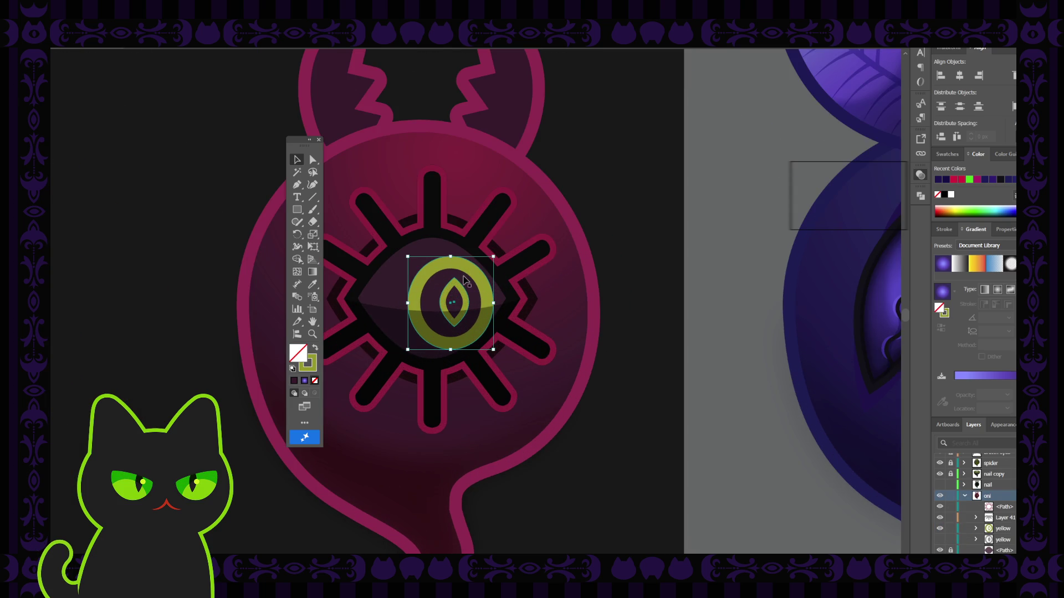
drag(304, 139, 189, 134)
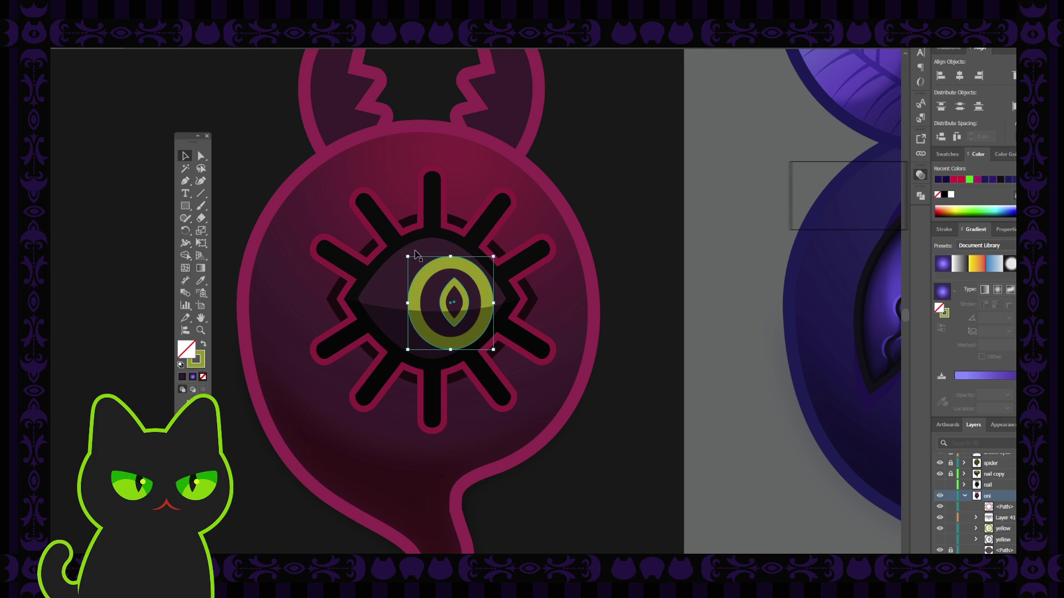
double_click(438, 283)
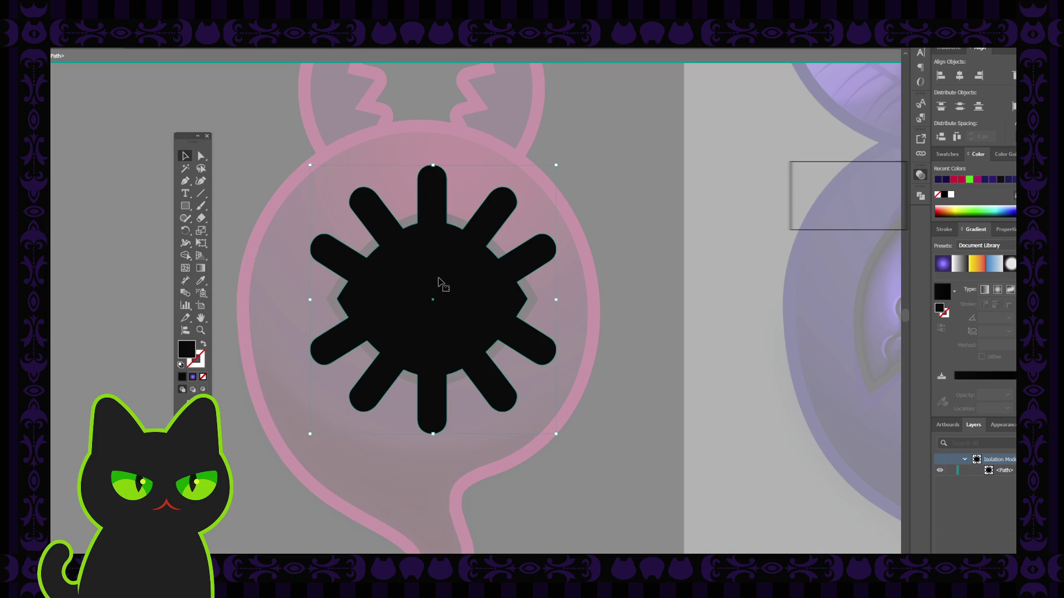
double_click(608, 266)
click(451, 265)
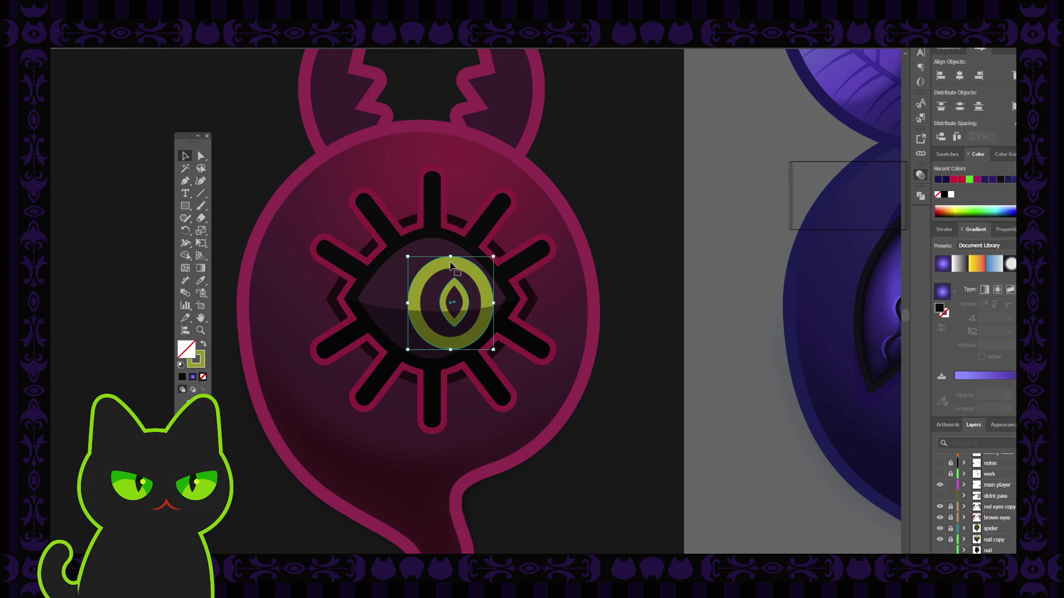
Expand the yellow group, check its pupil and ring, and enter Isolation Mode on it.
scroll(980, 514, down, 5)
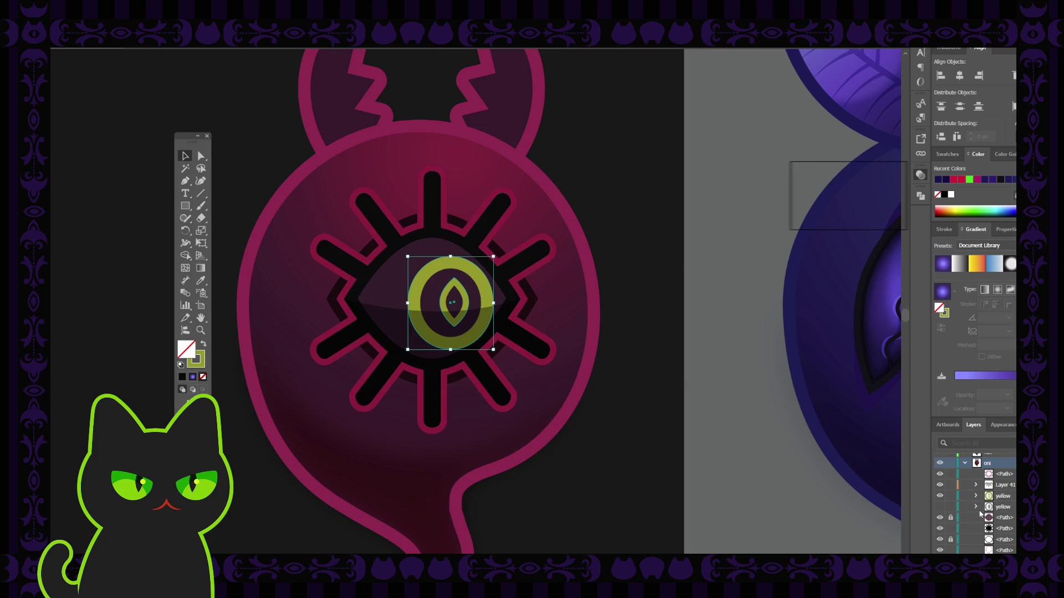
click(976, 496)
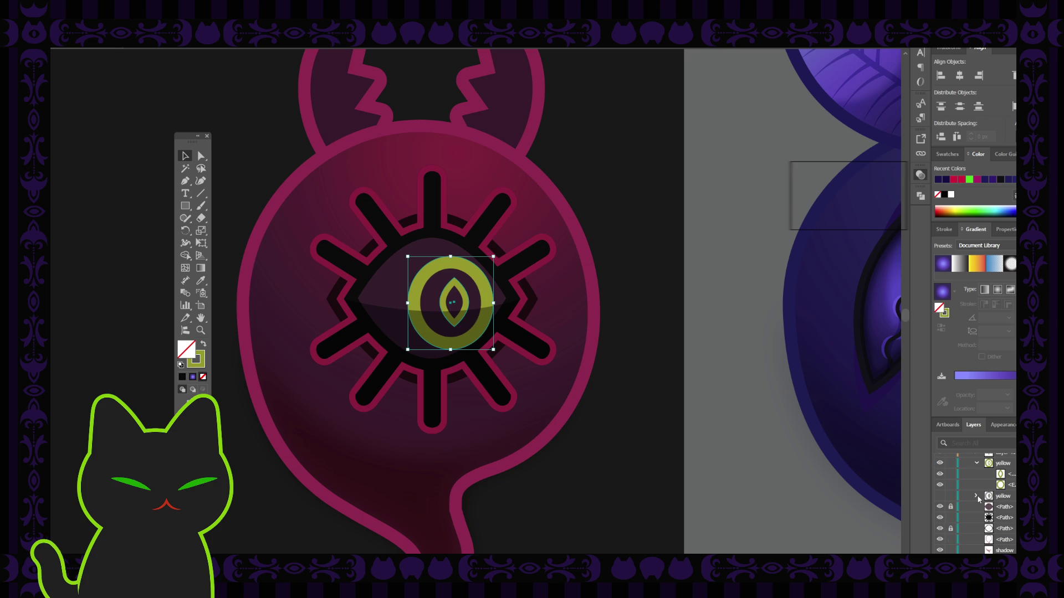
click(939, 474)
click(939, 474)
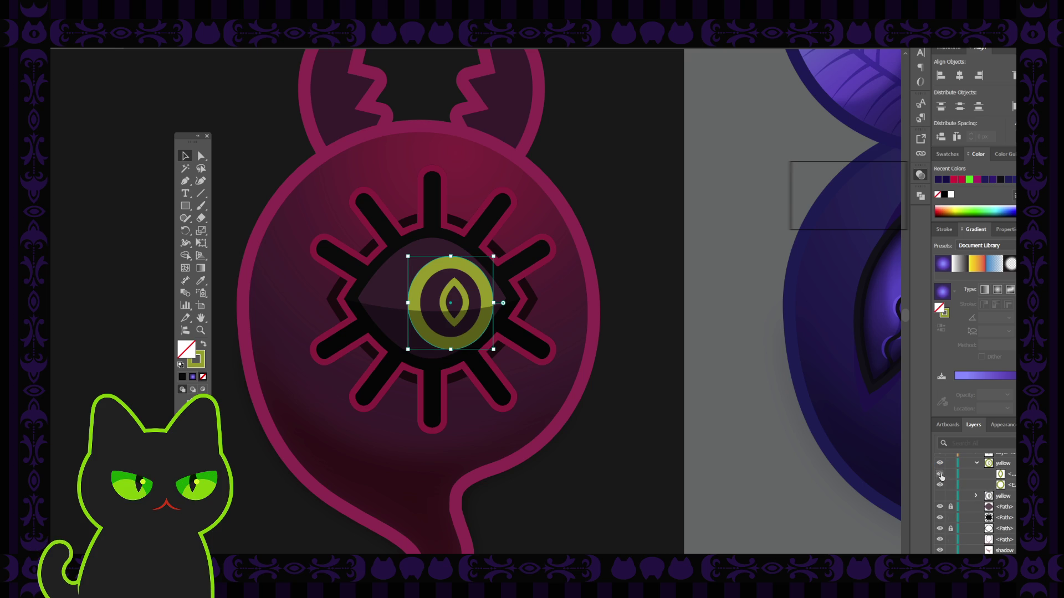
click(940, 486)
click(939, 486)
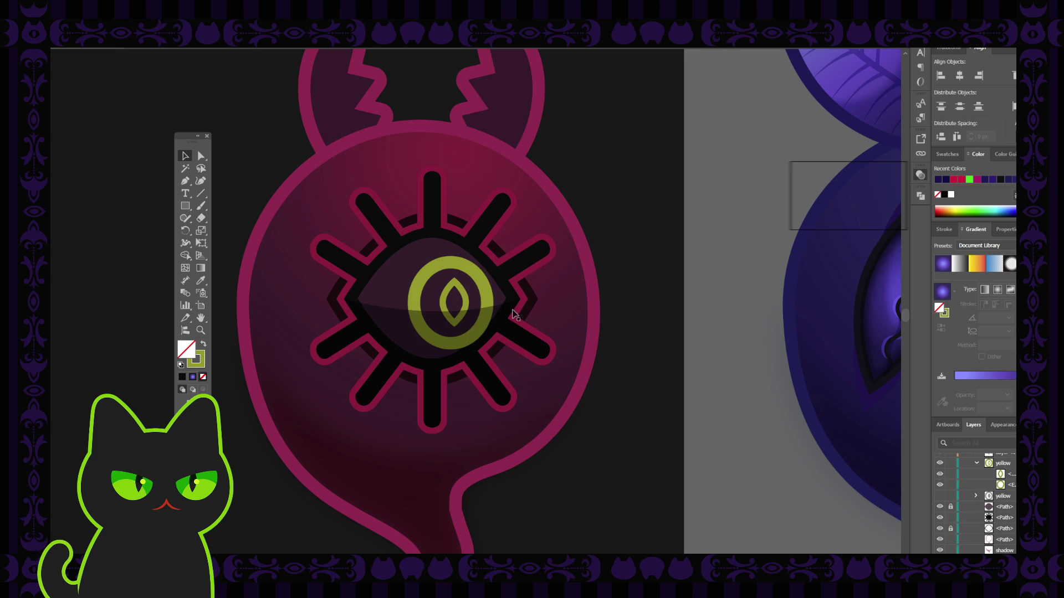
click(486, 296)
double_click(486, 296)
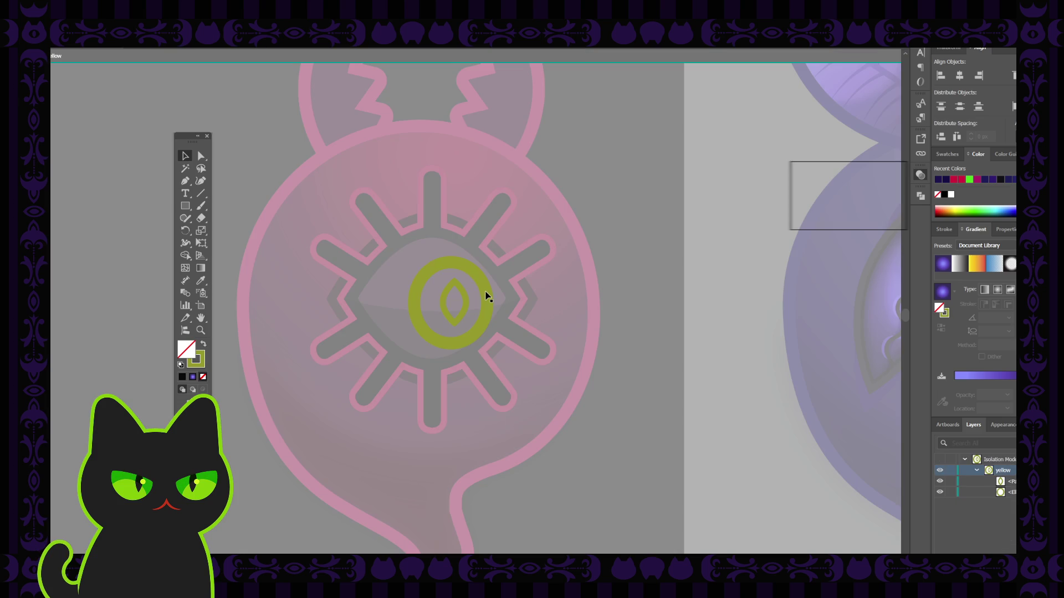
drag(490, 302, 522, 301)
key(ctrl+z)
Exit isolation and apply a vertical Arc warp, bent so the yellow iris tilts right.
key(Escape)
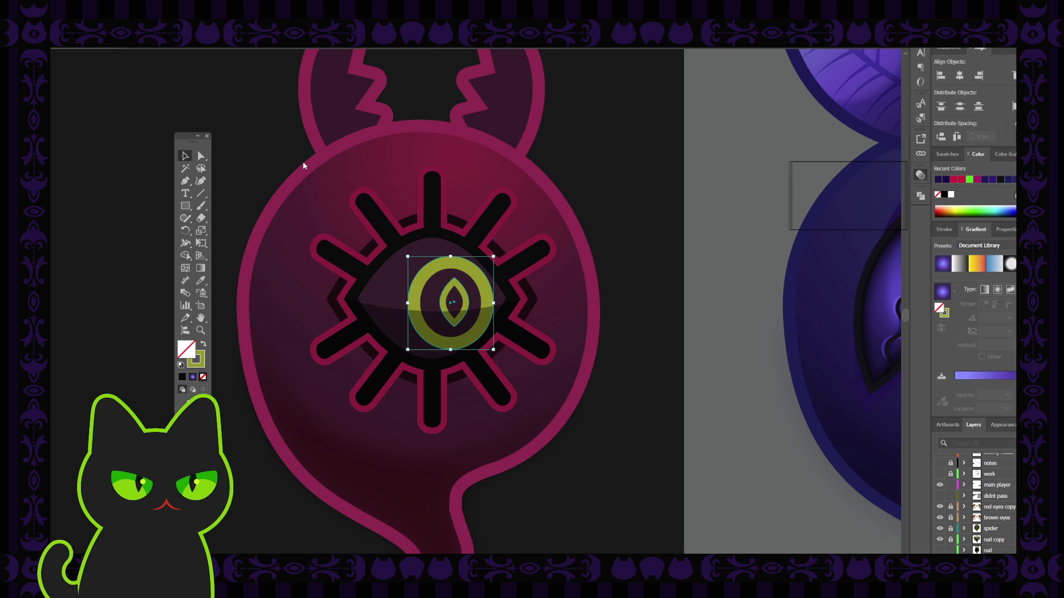
key(ctrl+shift+e)
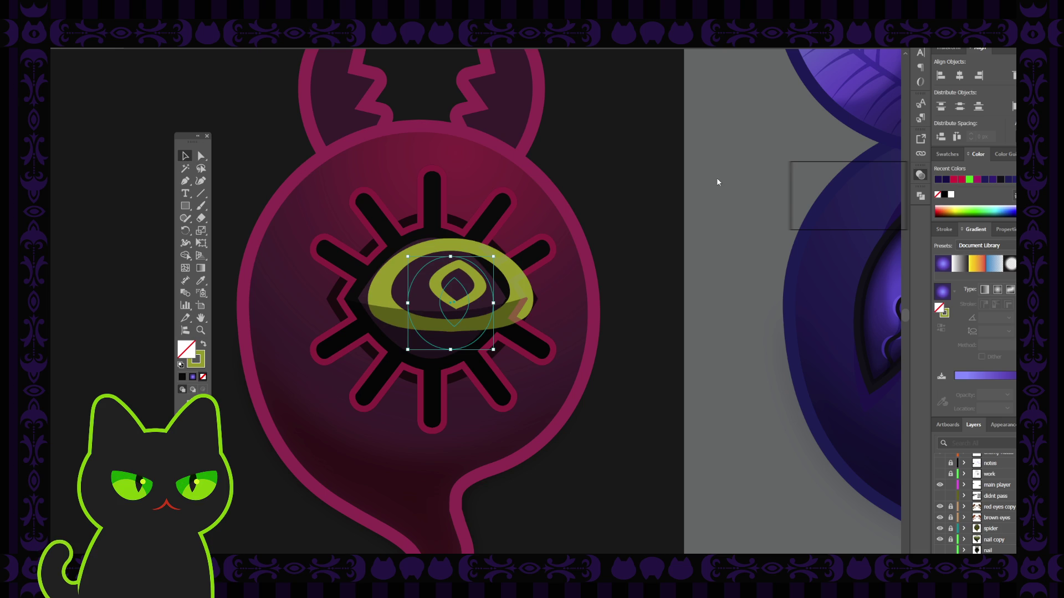
key(ctrl+z)
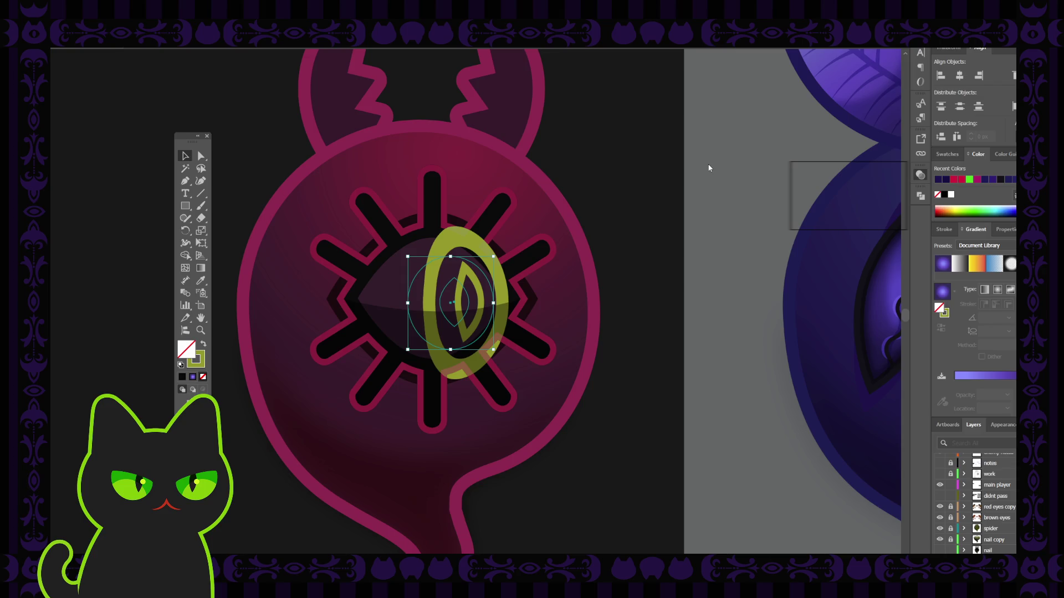
key(ctrl+z)
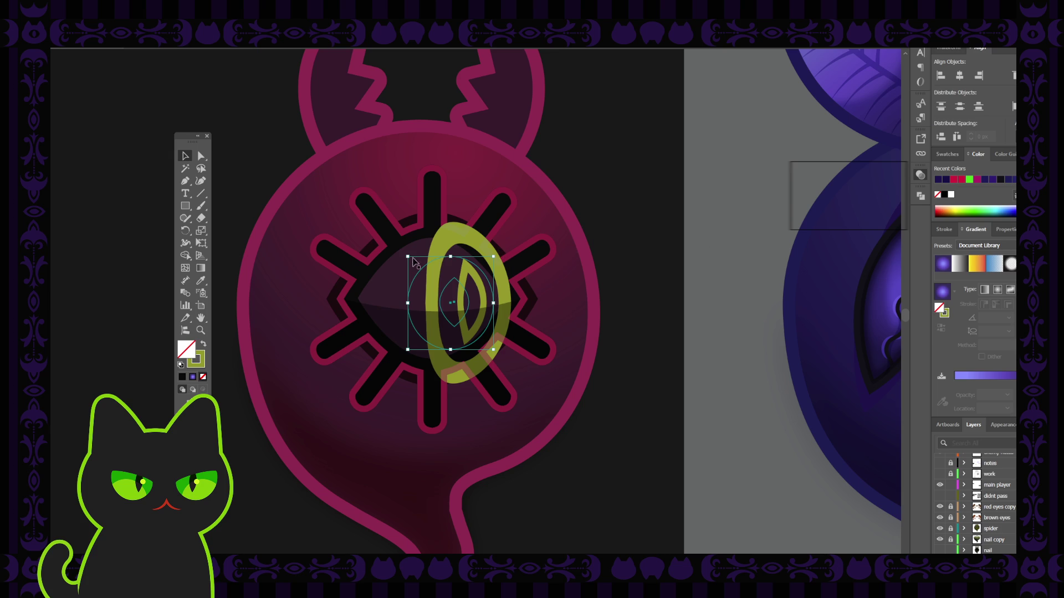
Resize the warped iris into a taller oval, nudge it slightly right, and deselect it.
drag(408, 256, 429, 270)
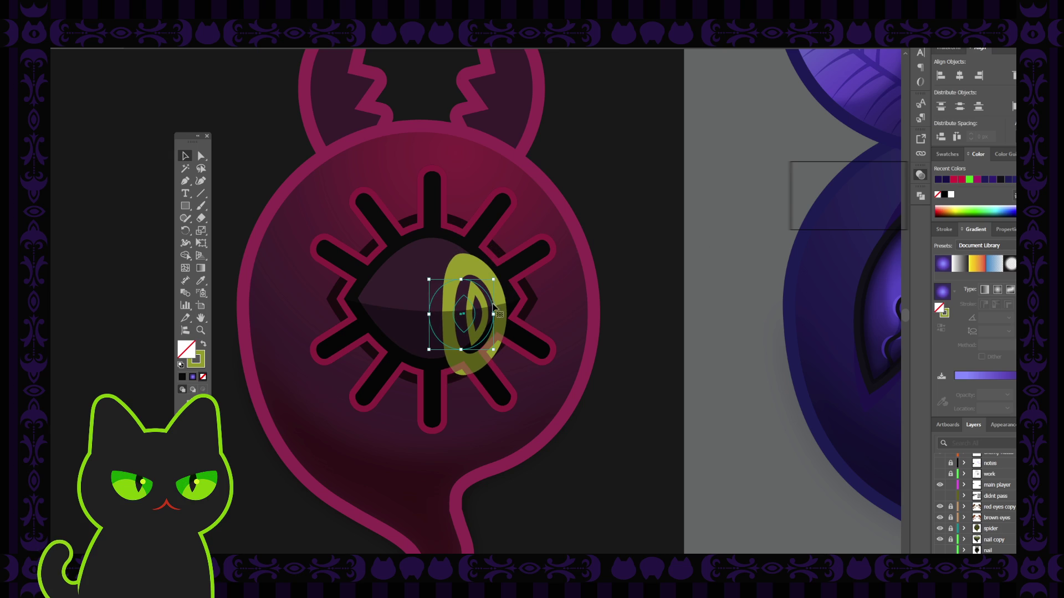
drag(498, 299, 478, 284)
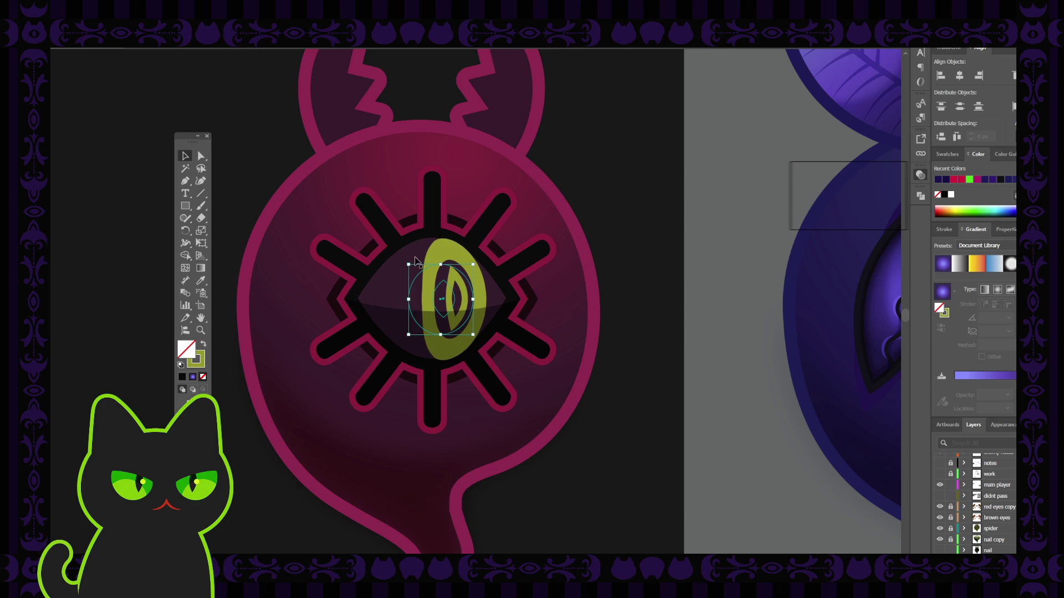
drag(410, 264, 422, 274)
key(ctrl+z)
key(ctrl+z)
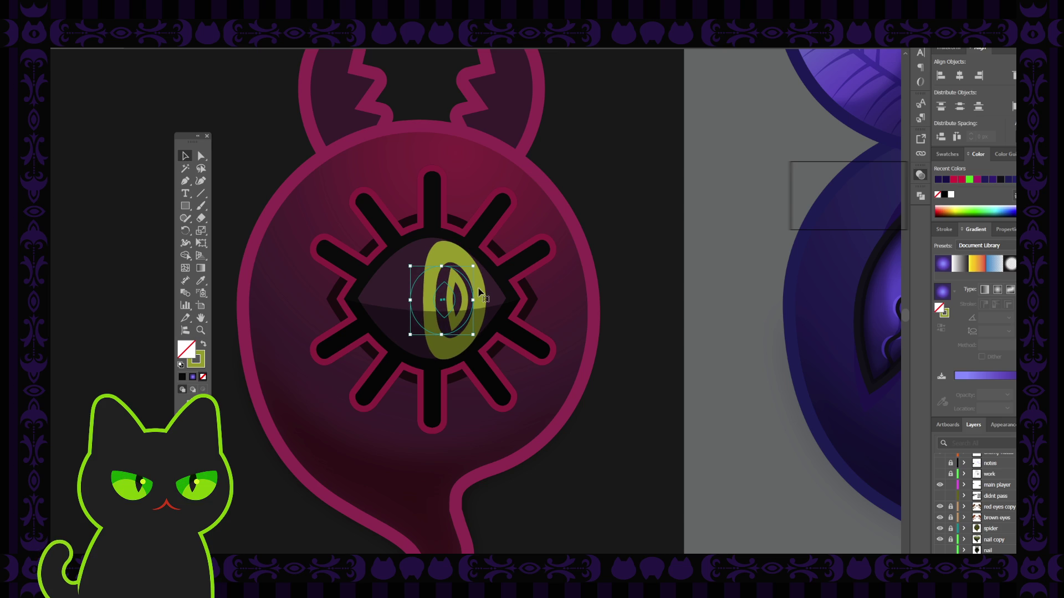
key(ctrl+z)
key(ctrl+z)
key(ctrl+z)
key(ctrl+shift+z)
drag(473, 290, 476, 290)
key(ctrl+z)
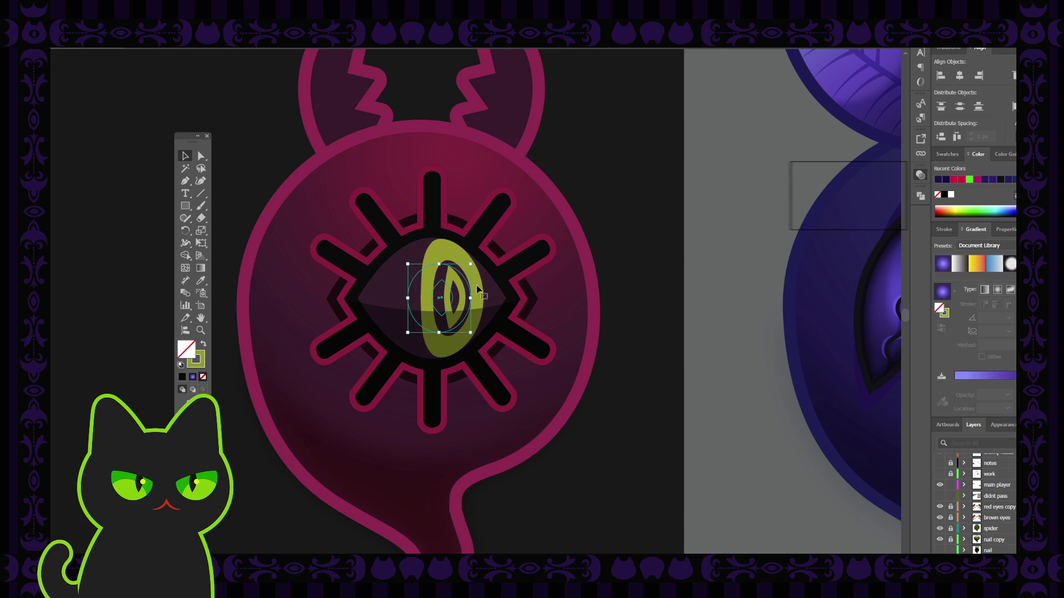
click(619, 237)
key(ctrl+minus)
key(ctrl+minus)
key(ctrl+minus)
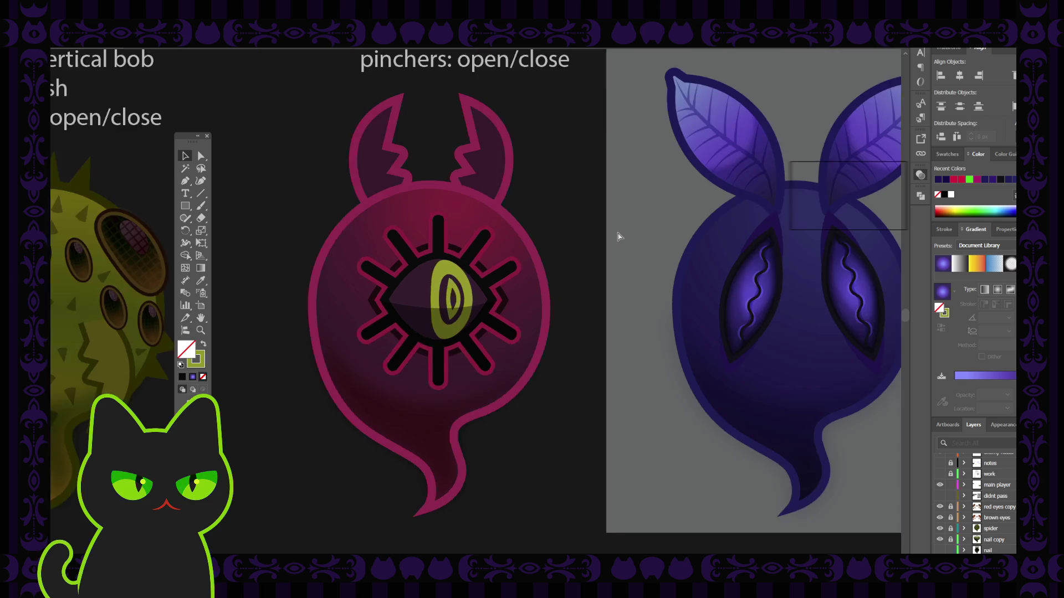
Edit the iris's Warp: Arc effect from the Appearance panel, tuning the bend until it stands upright.
key(ctrl+plus)
key(ctrl+plus)
key(ctrl+plus)
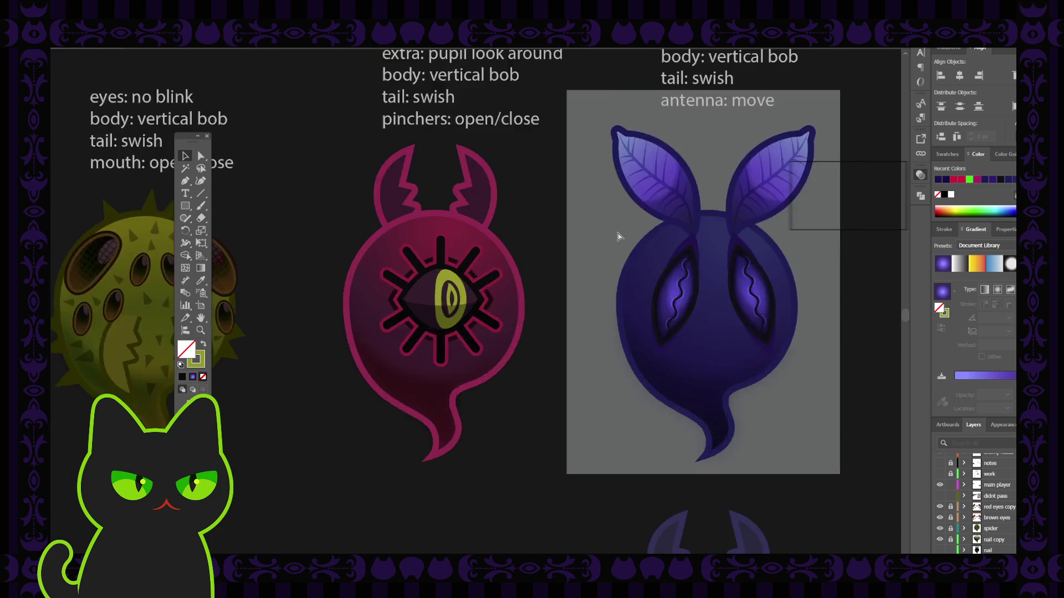
click(480, 300)
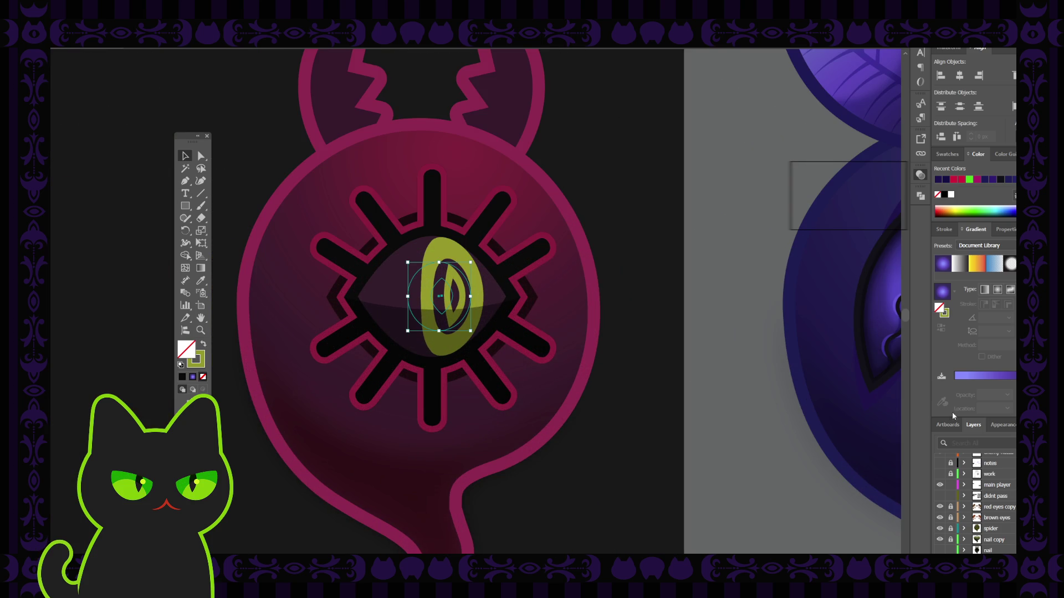
click(995, 424)
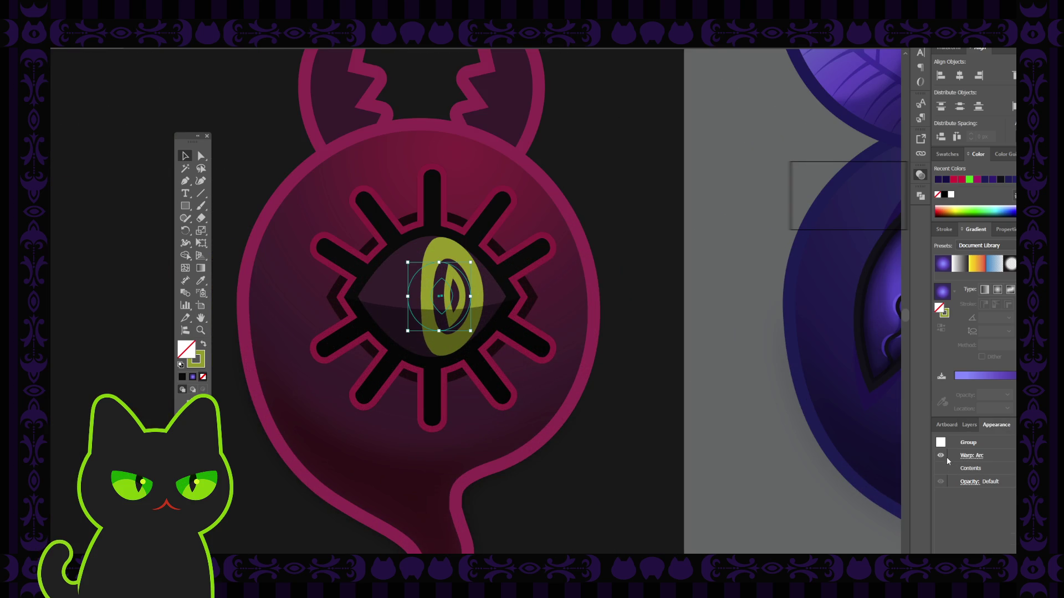
click(972, 456)
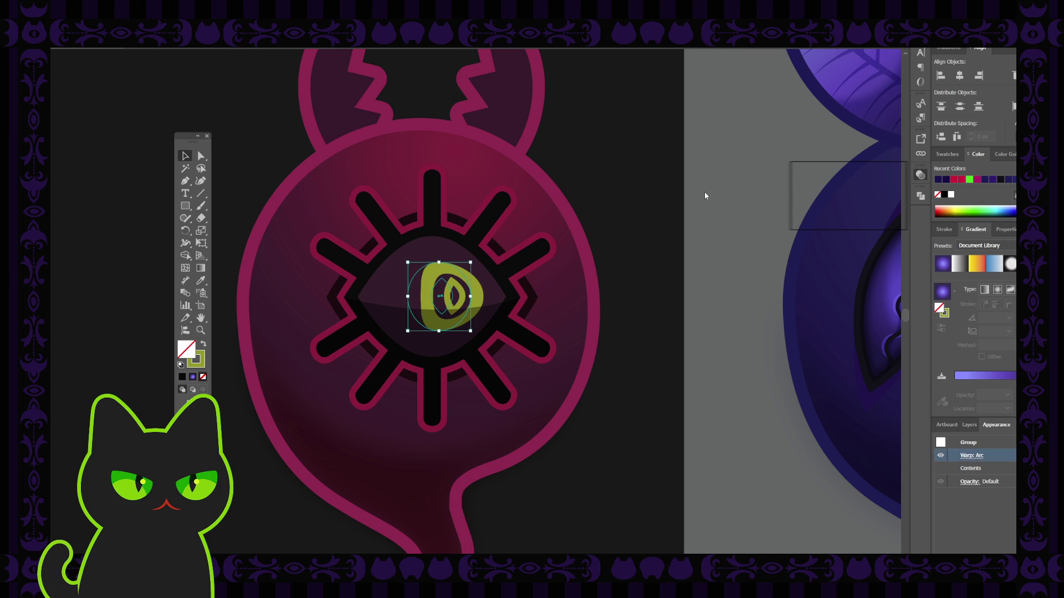
key(ctrl+z)
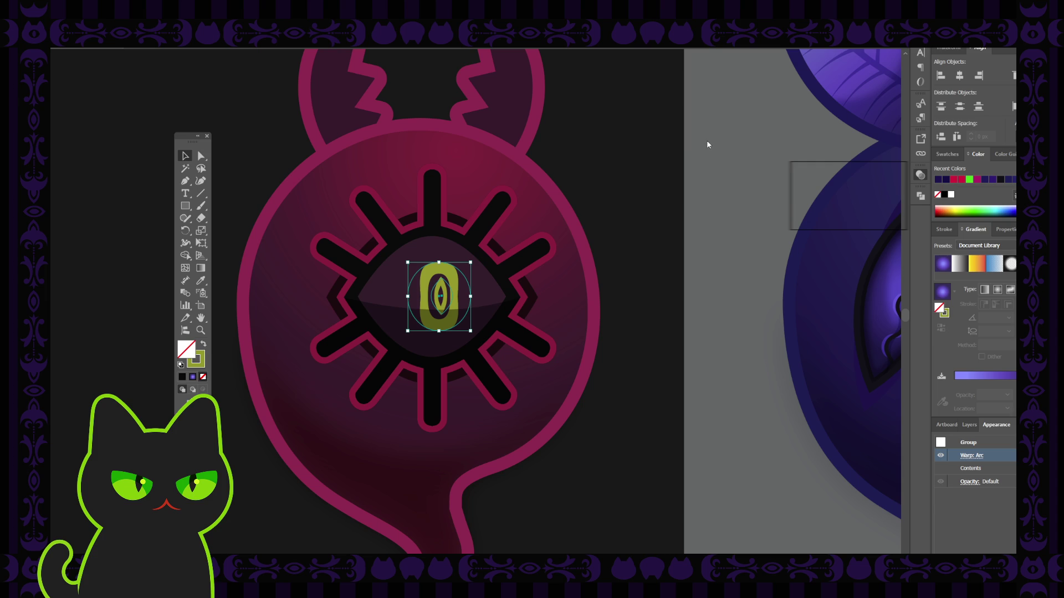
key(ctrl+z)
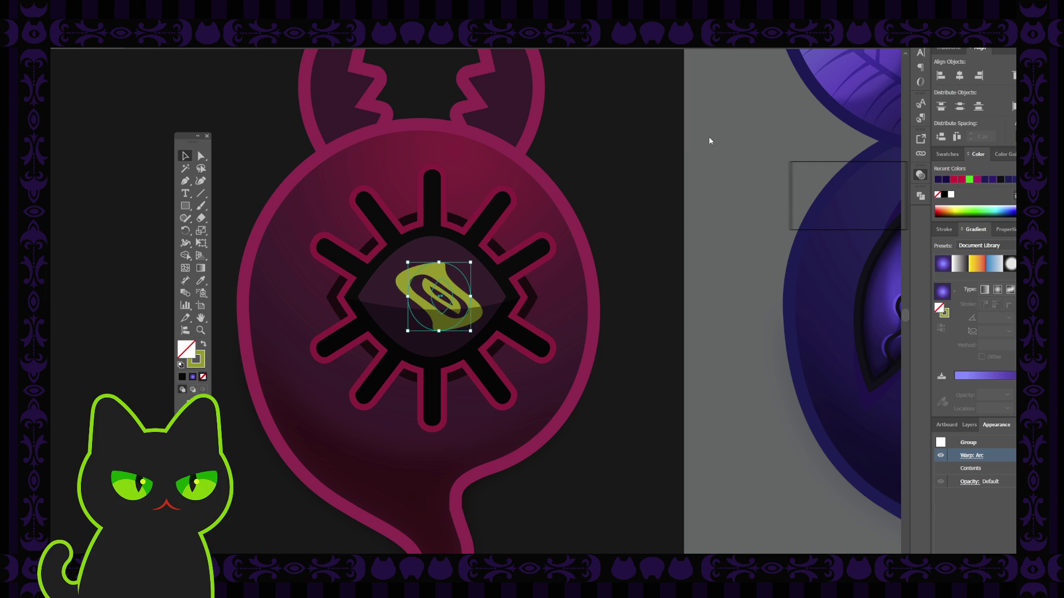
key(ctrl+z)
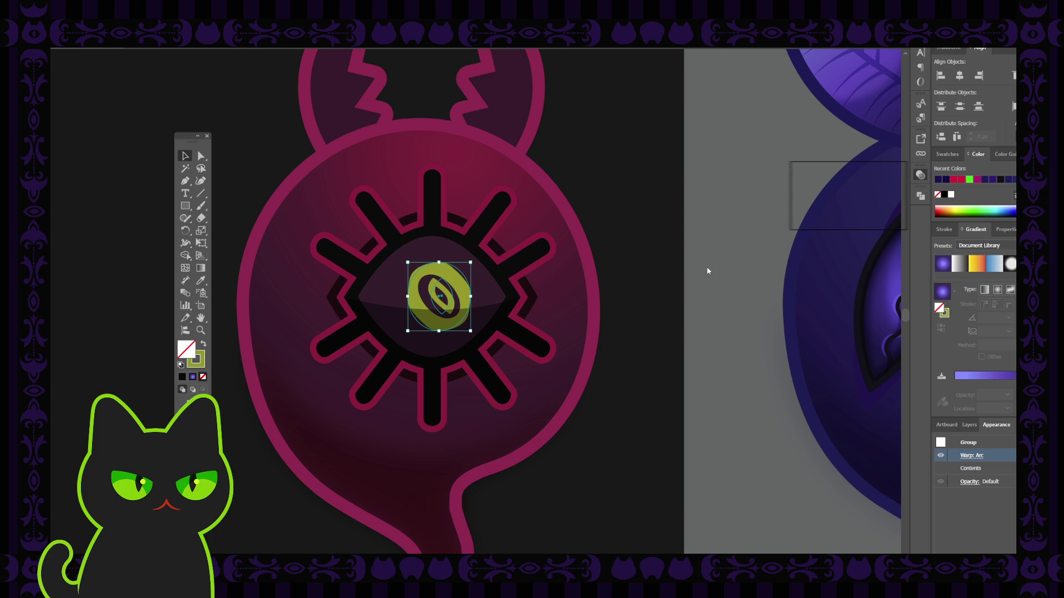
key(ctrl+z)
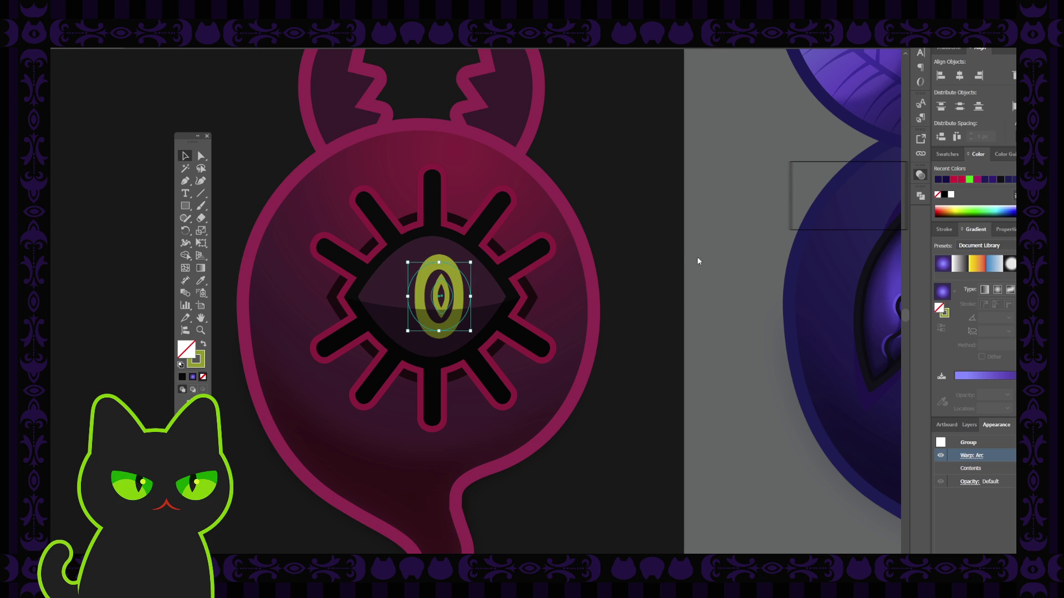
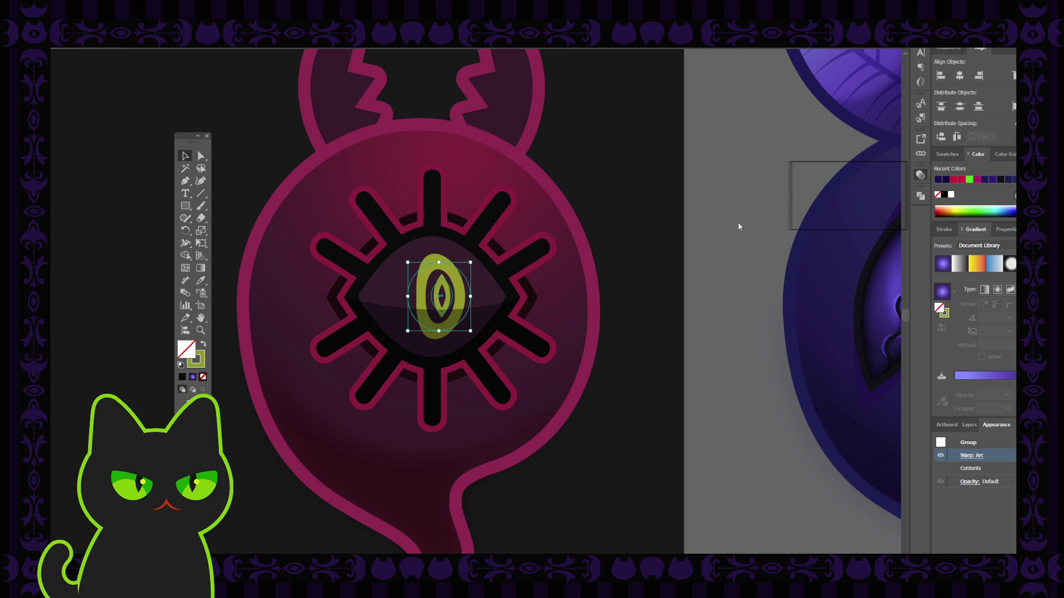
Nudge the yellow-green iris group slightly to the right inside the eye.
click(662, 224)
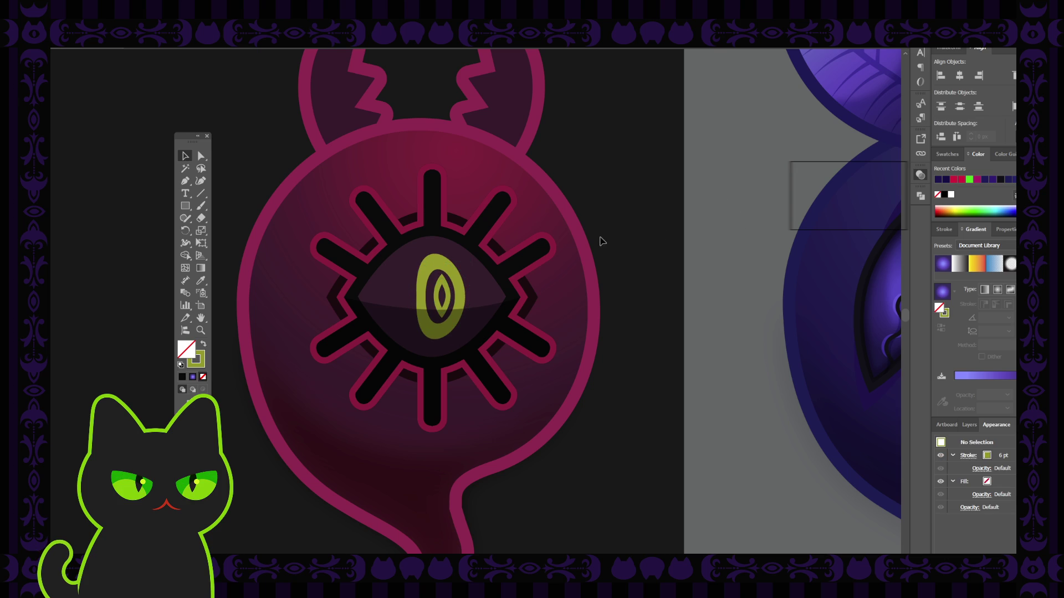
click(452, 299)
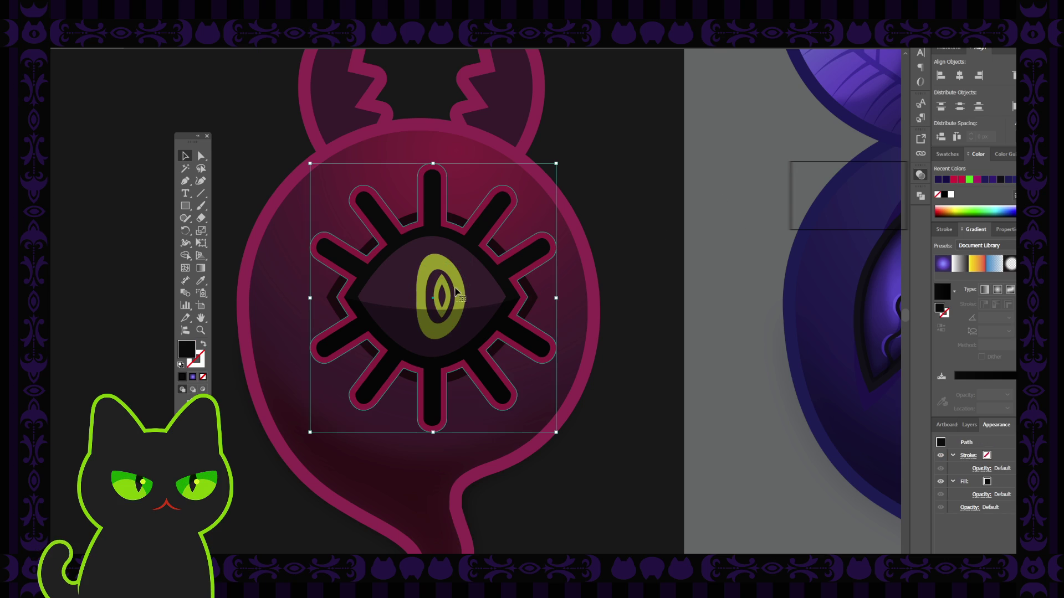
click(450, 298)
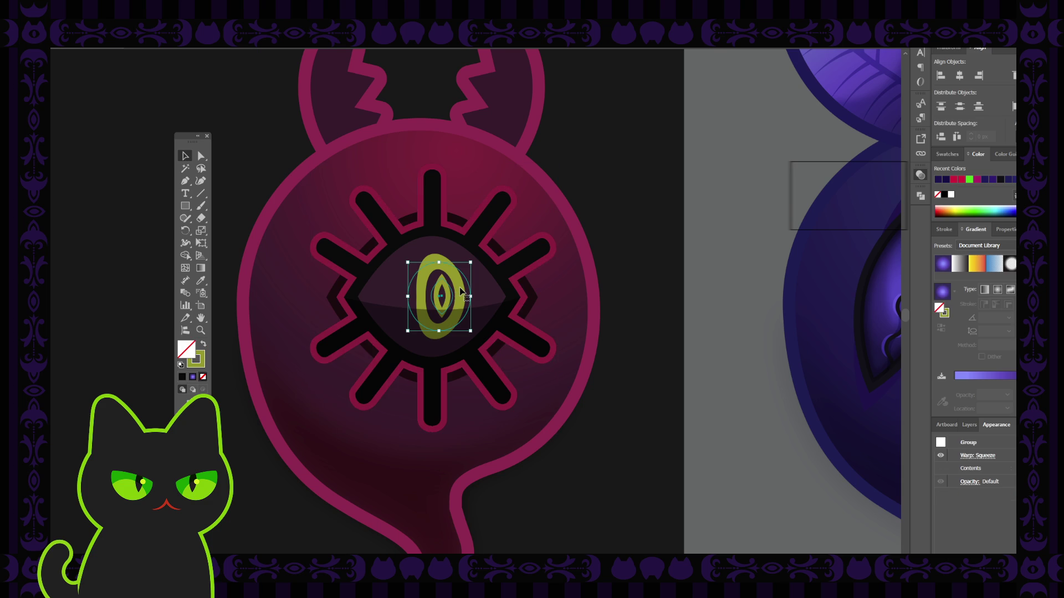
drag(460, 291, 470, 291)
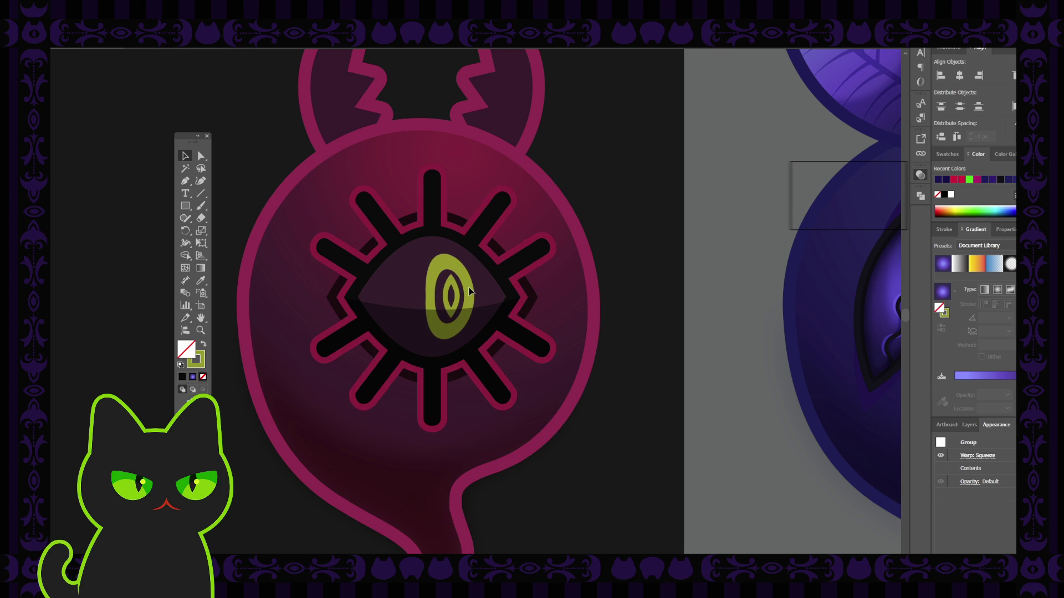
click(606, 235)
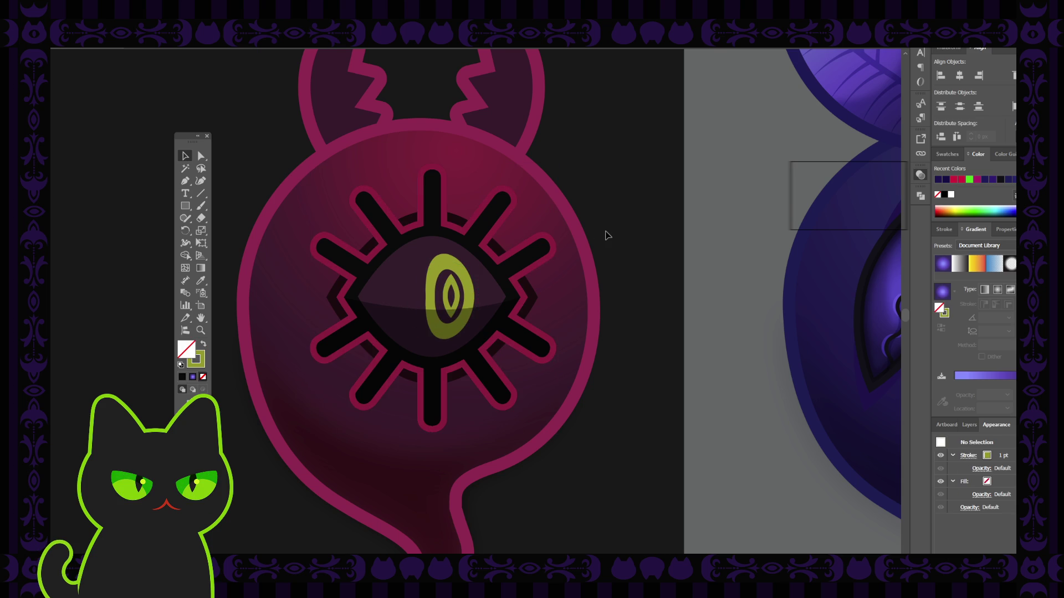
key(ctrl+minus)
key(ctrl+minus)
key(ctrl+minus)
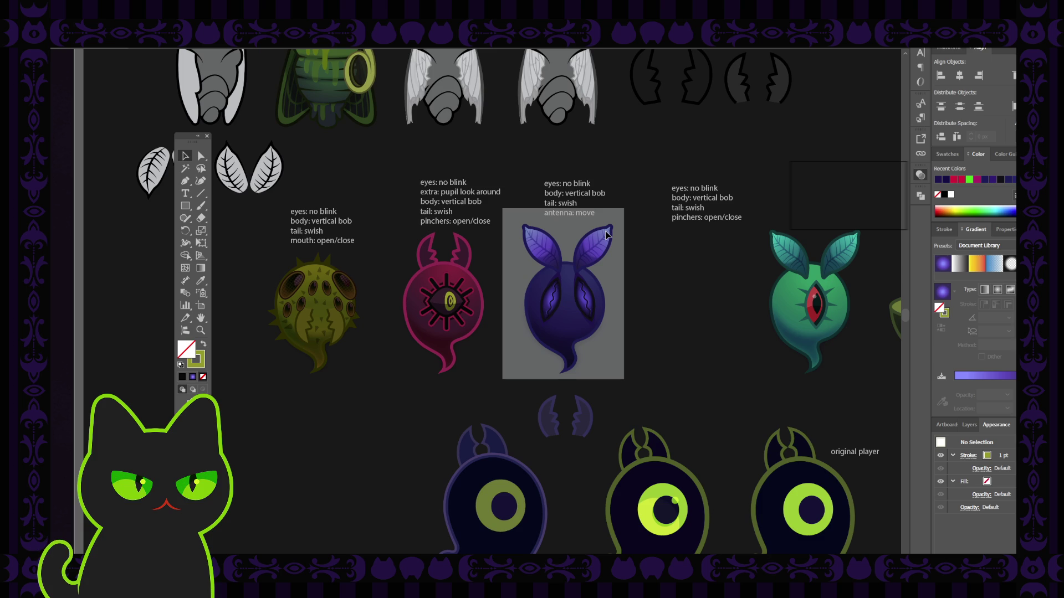
key(ctrl+plus)
key(ctrl+plus)
key(ctrl+plus)
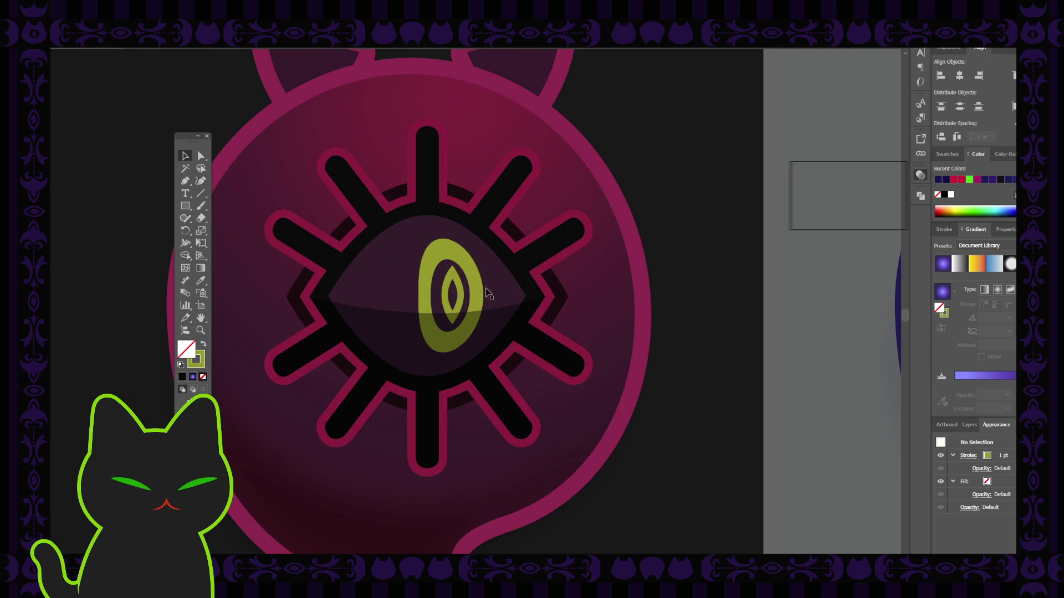
Widen the iris a little by pulling its right bounding-box handle outward.
click(475, 288)
drag(492, 295, 500, 293)
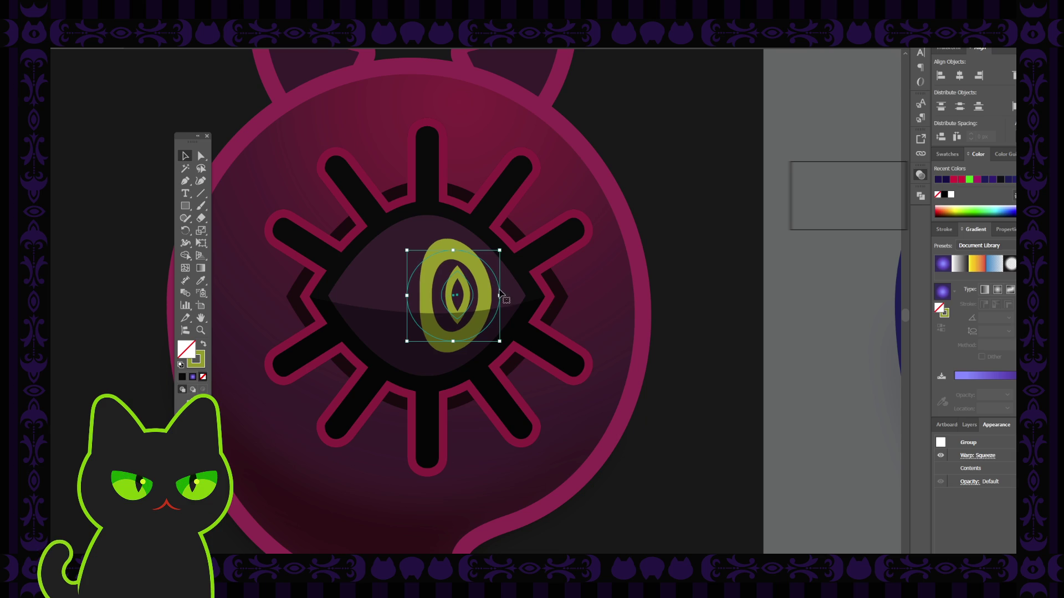
click(671, 241)
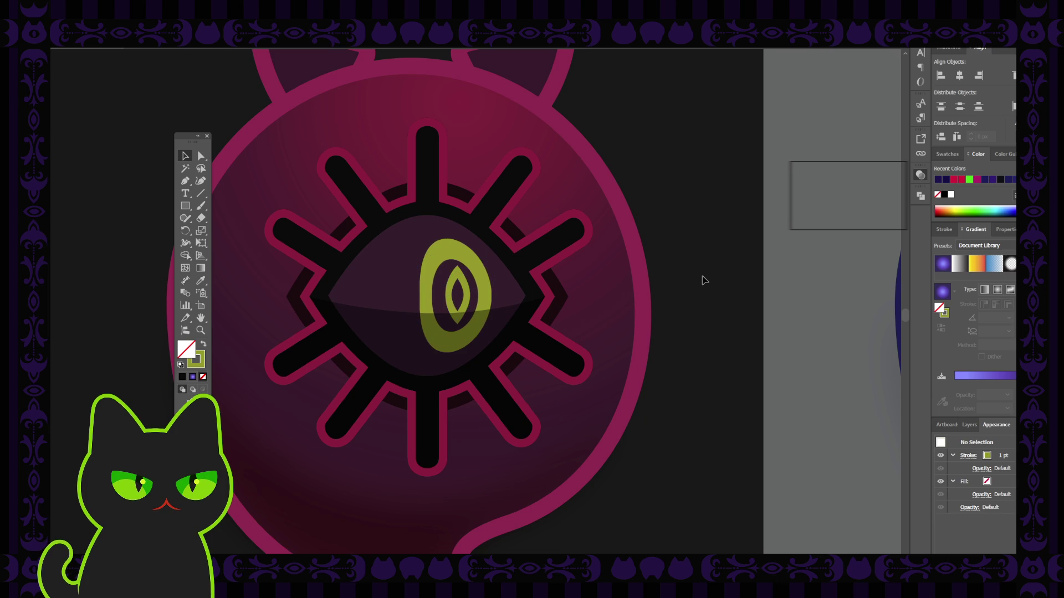
scroll(703, 281, down, 5)
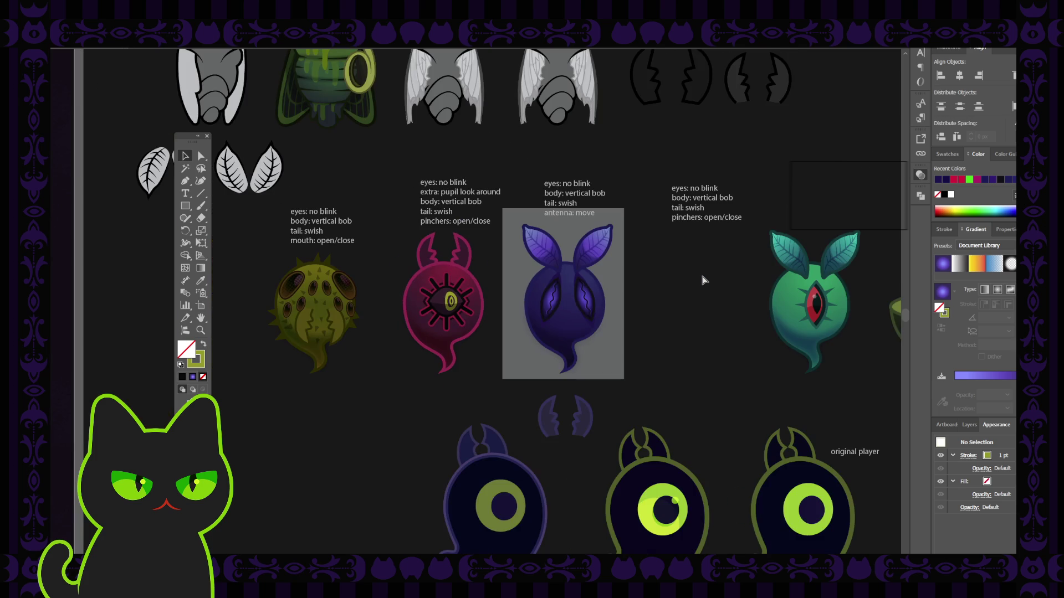
scroll(703, 281, down, 1)
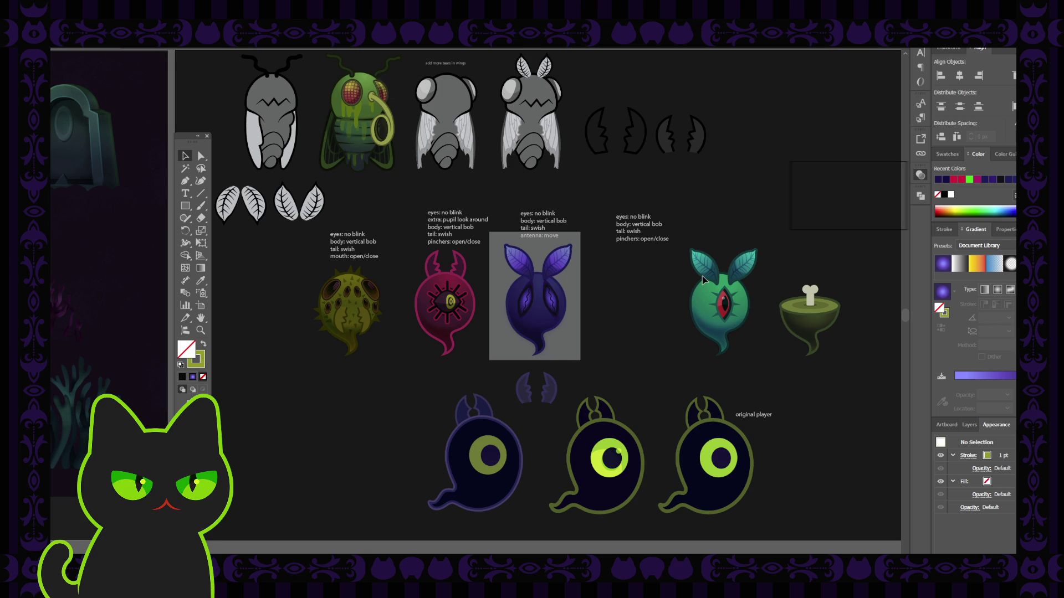
key(ctrl+plus)
key(ctrl+plus)
key(ctrl+plus)
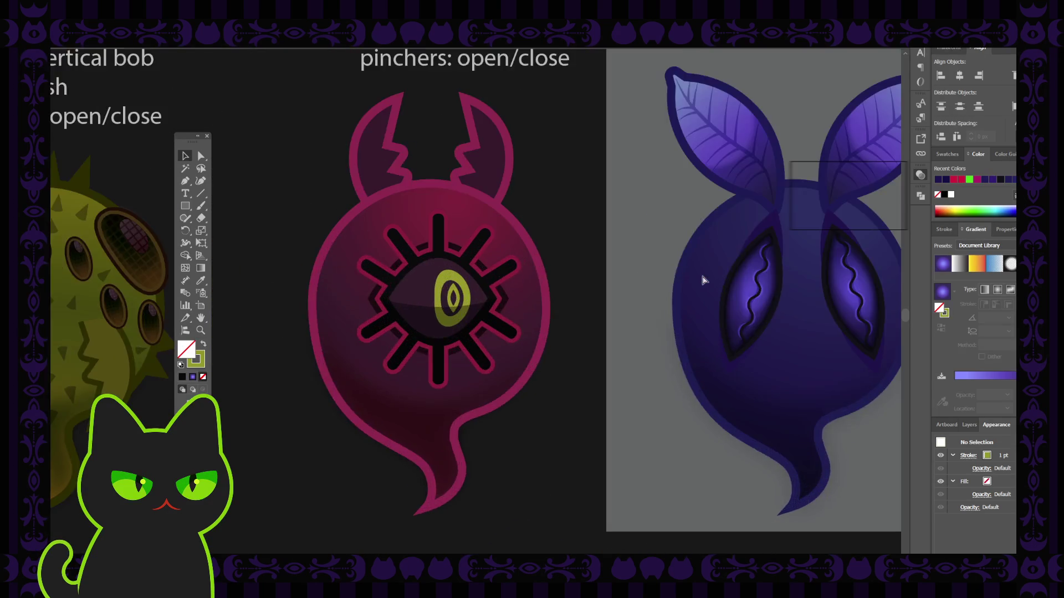
key(ctrl+plus)
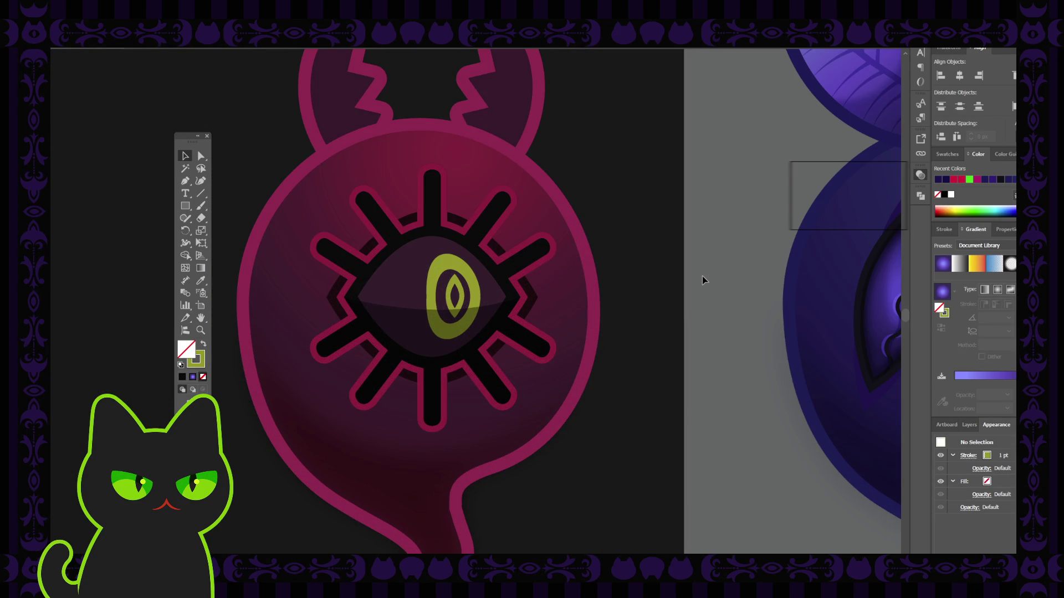
Hide Layer 41, which holds the lower eye shadow.
click(452, 342)
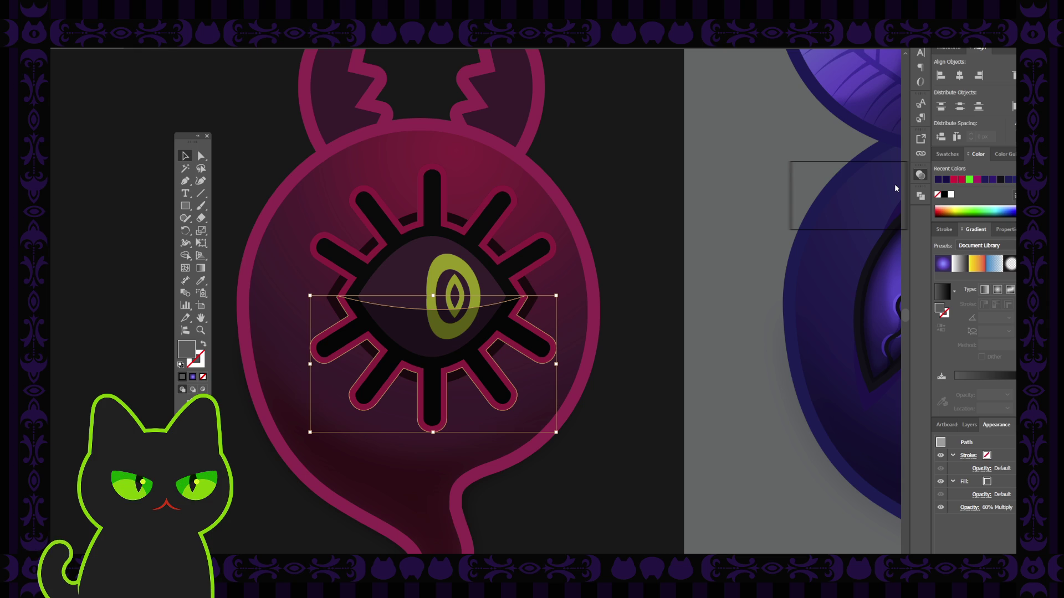
click(751, 262)
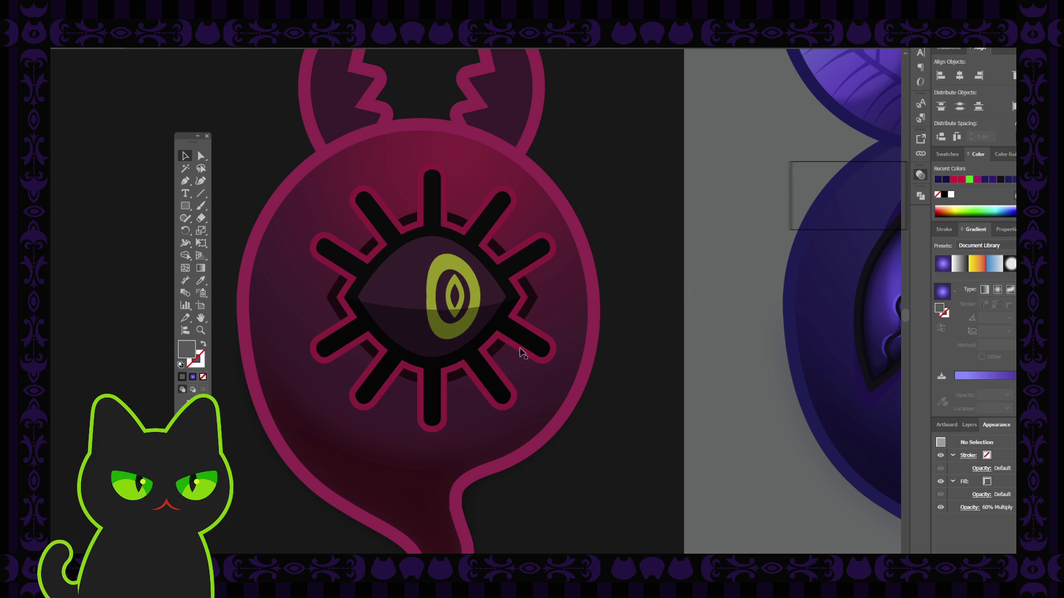
click(426, 334)
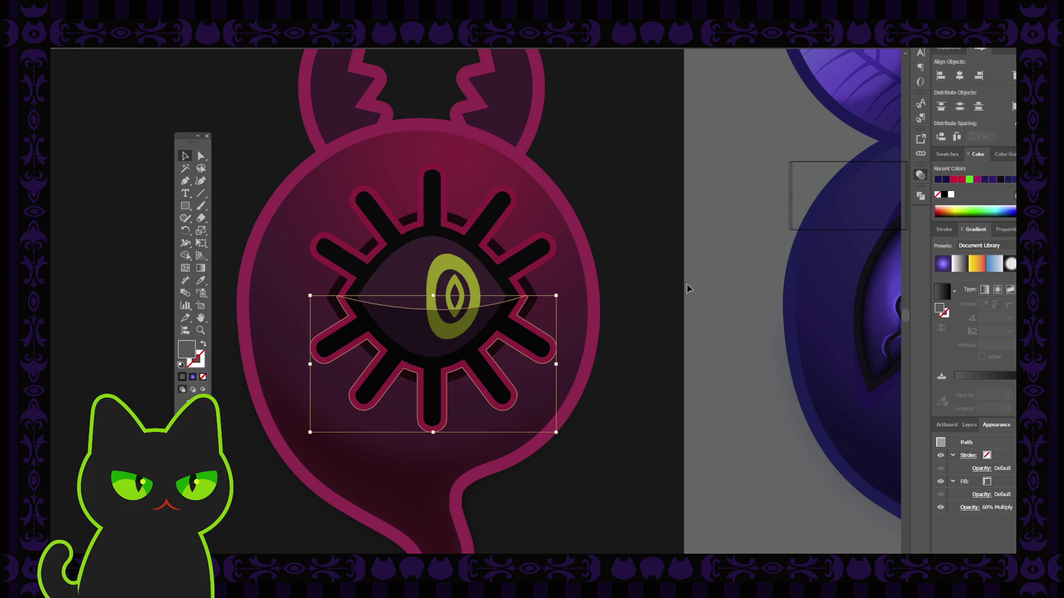
click(969, 425)
scroll(987, 518, down, 3)
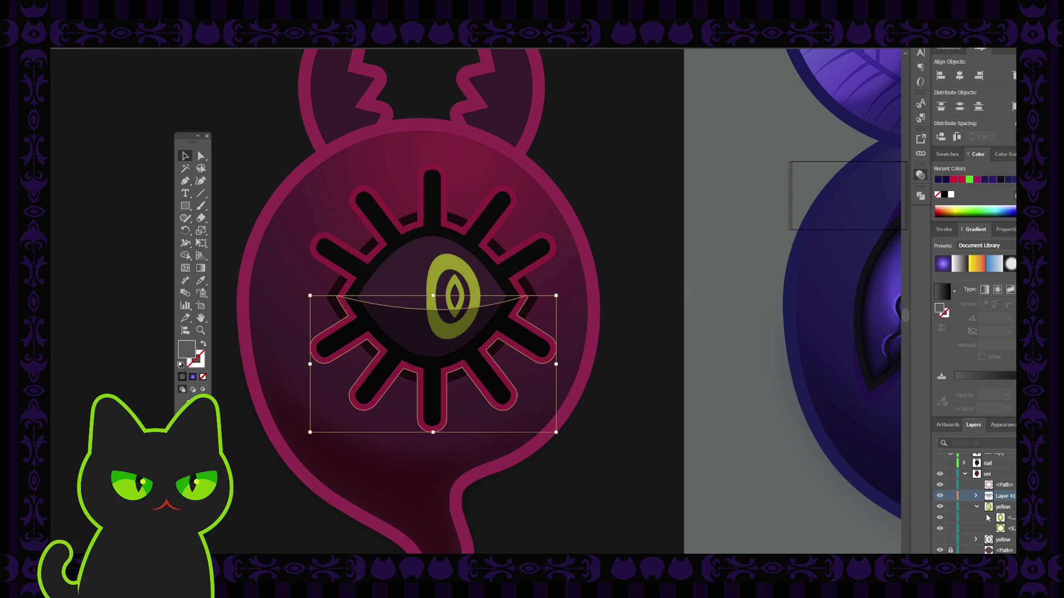
click(939, 496)
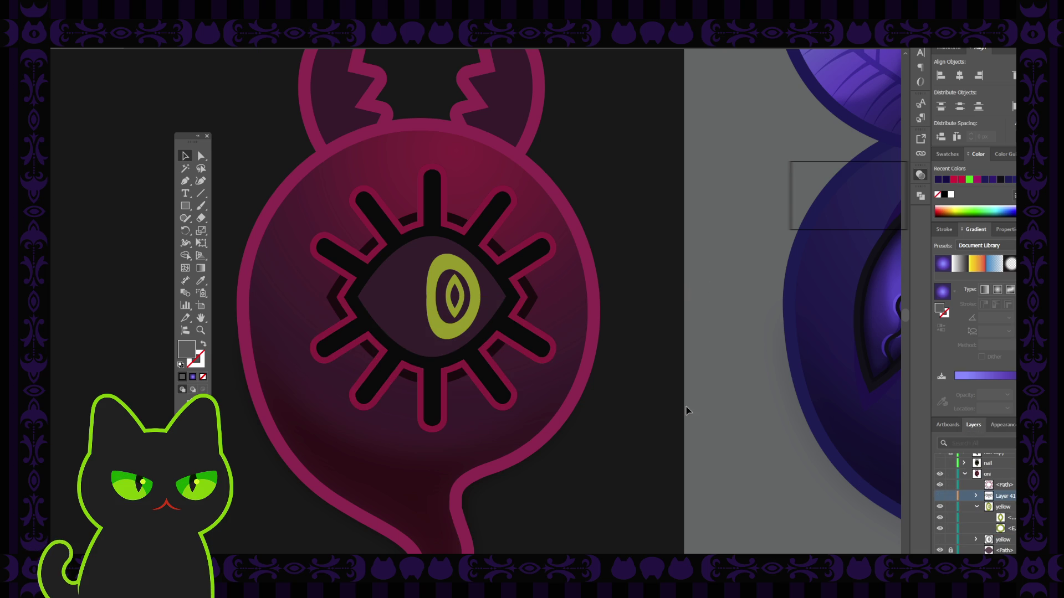
Add a new empty Layer 60 above Layer 41, with the Ellipse tool active.
click(185, 207)
key(l)
key(ctrl+l)
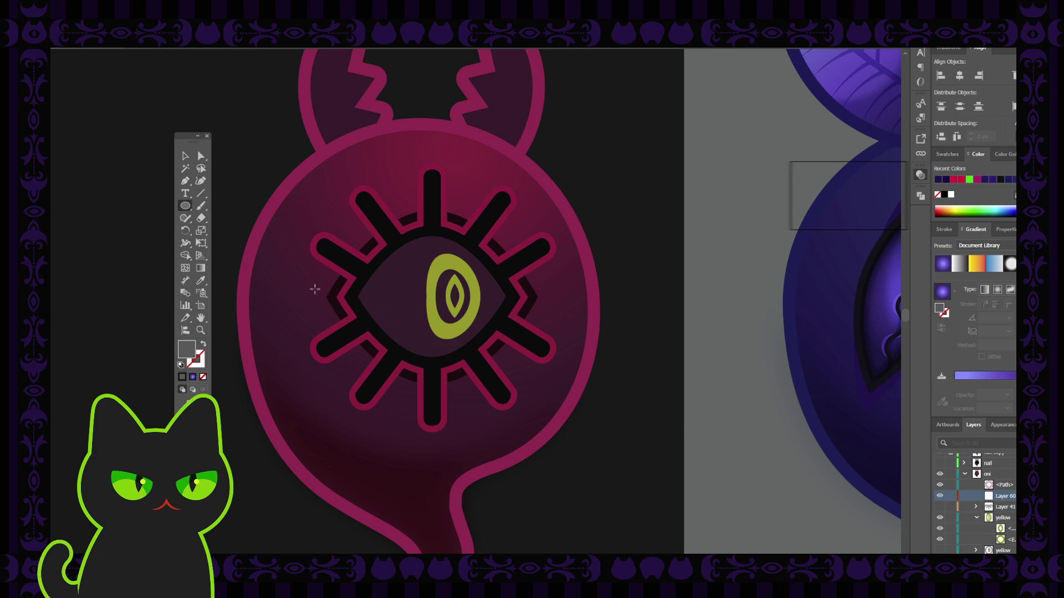
Draw a large grey ellipse over the lower eye, shifted slightly left.
drag(314, 285, 575, 438)
key(v)
drag(486, 324, 474, 327)
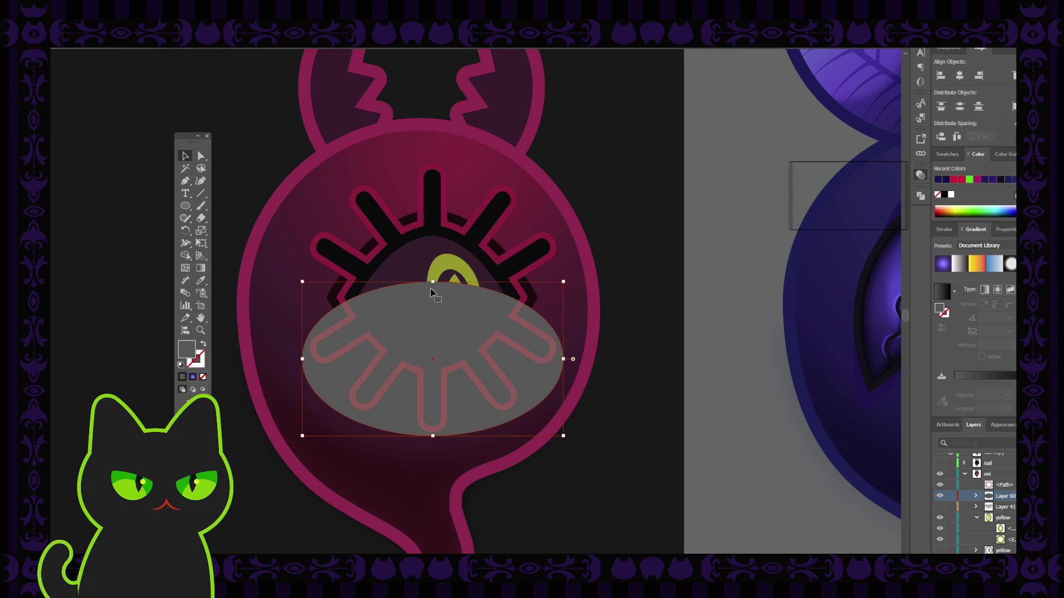
Unite the ellipse with the lower lashes in Pathfinder, undoing and redoing to compare.
click(435, 227)
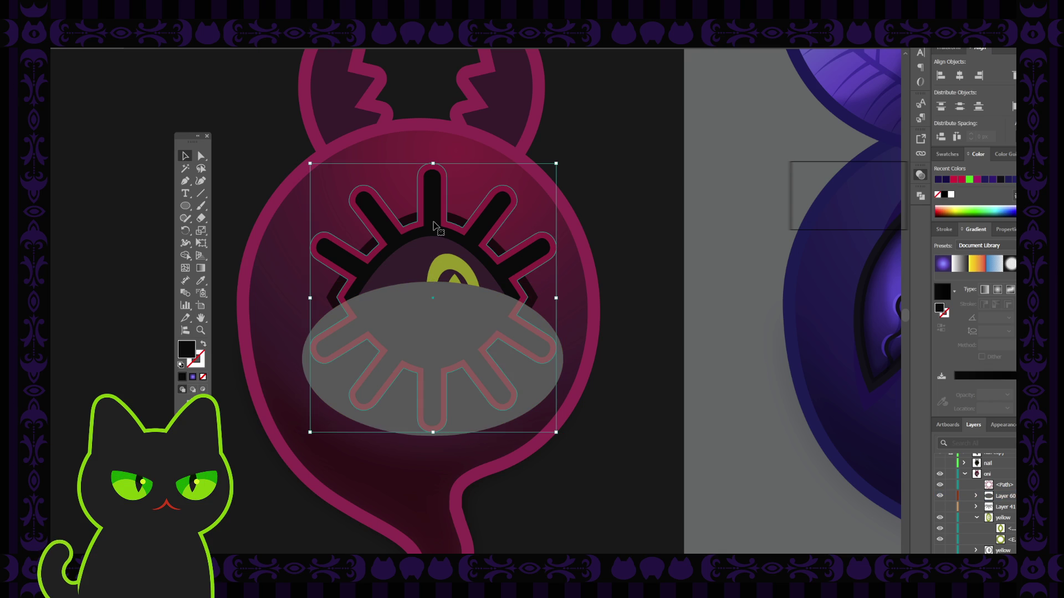
click(425, 319)
drag(924, 195, 884, 221)
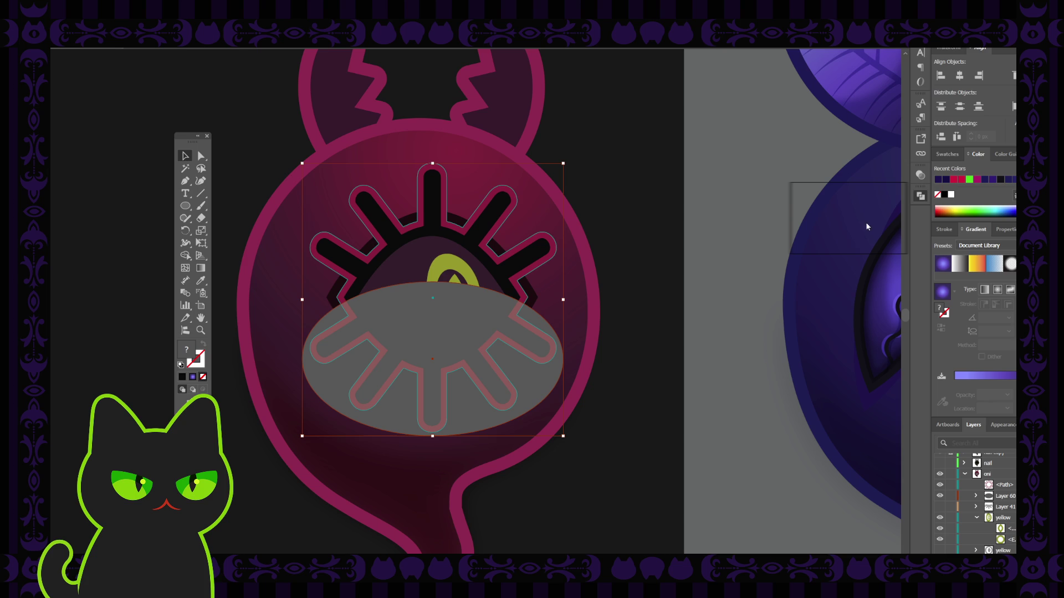
key(ctrl+z)
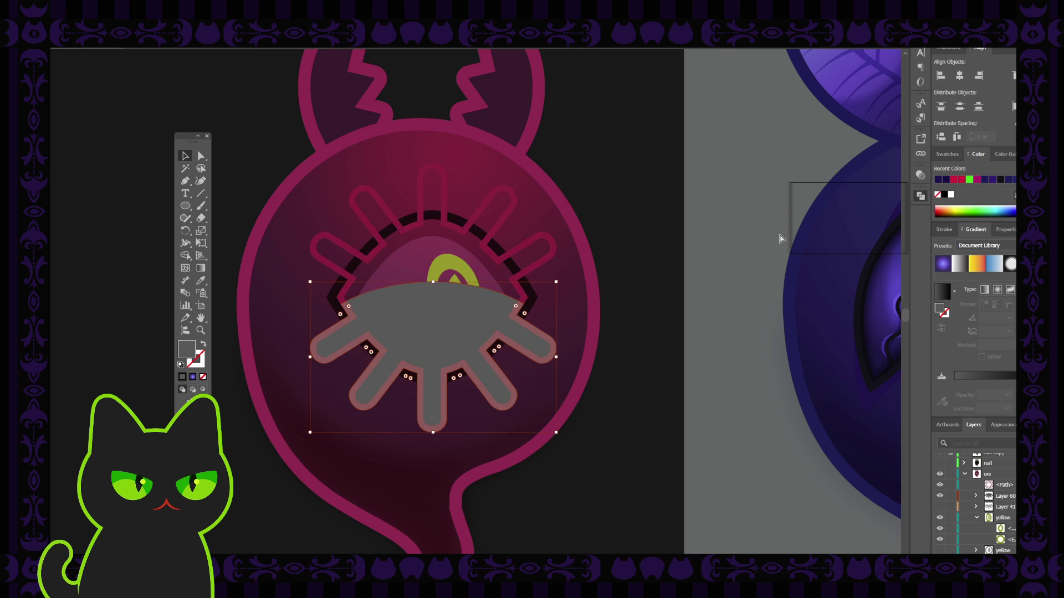
key(ctrl+z)
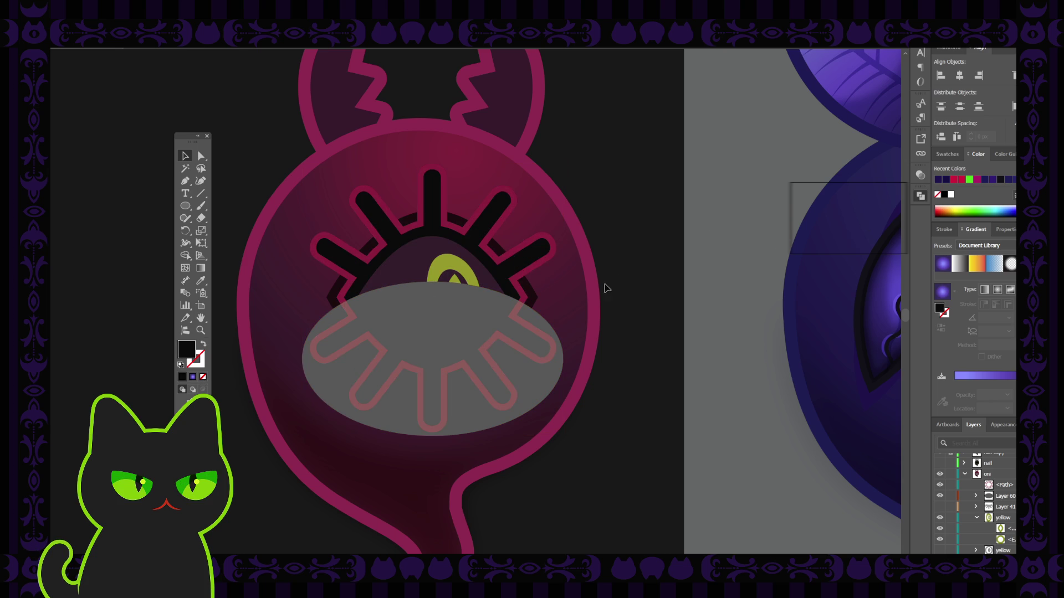
key(ctrl+z)
key(ctrl+z)
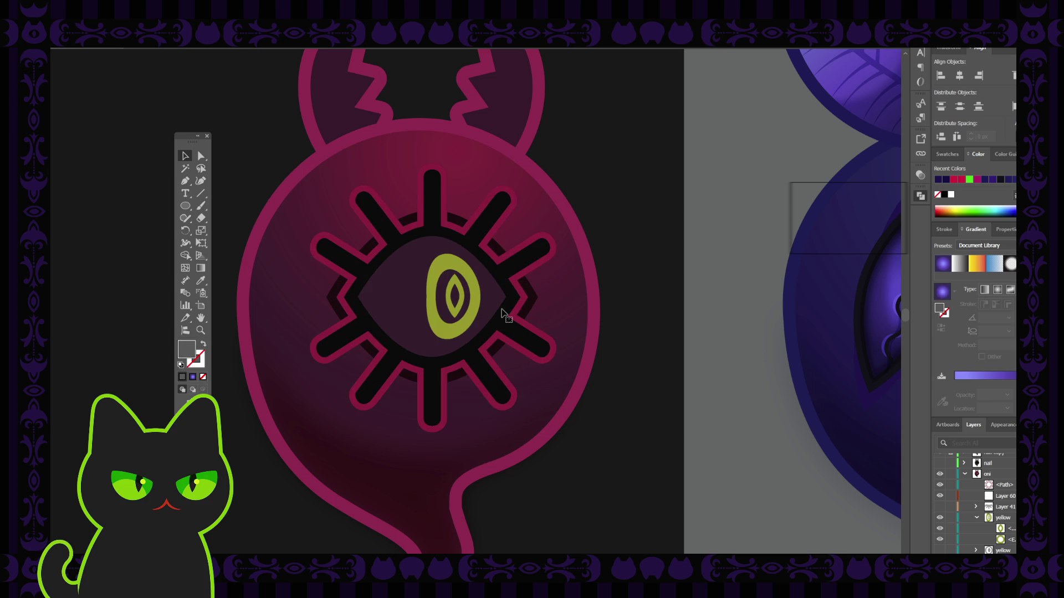
key(ctrl+shift+z)
key(ctrl+shift+z)
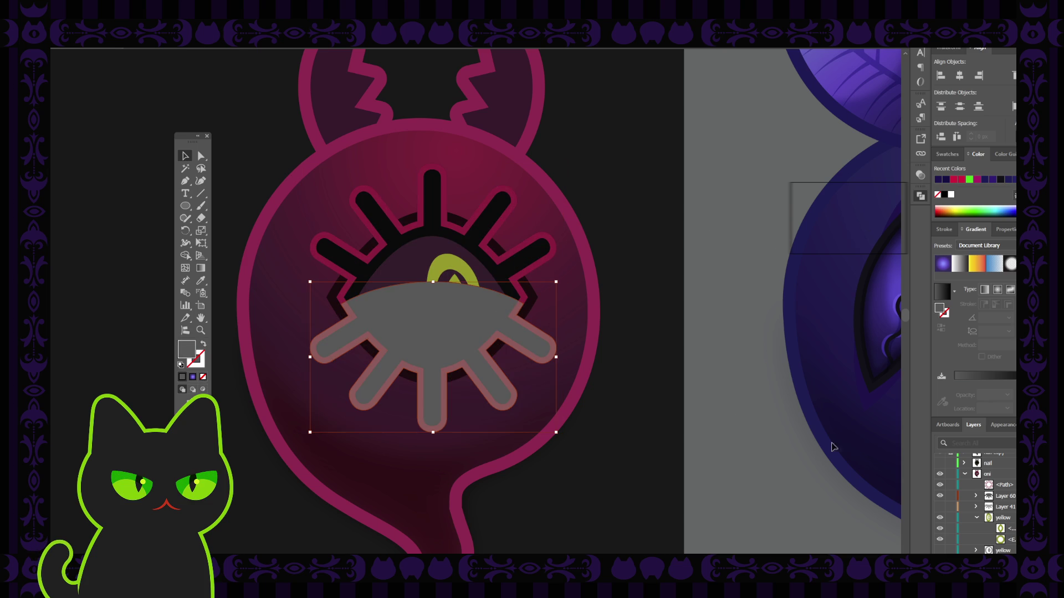
Toggle the eyelid layer's visibility to compare the eye with and without it.
click(940, 497)
click(424, 347)
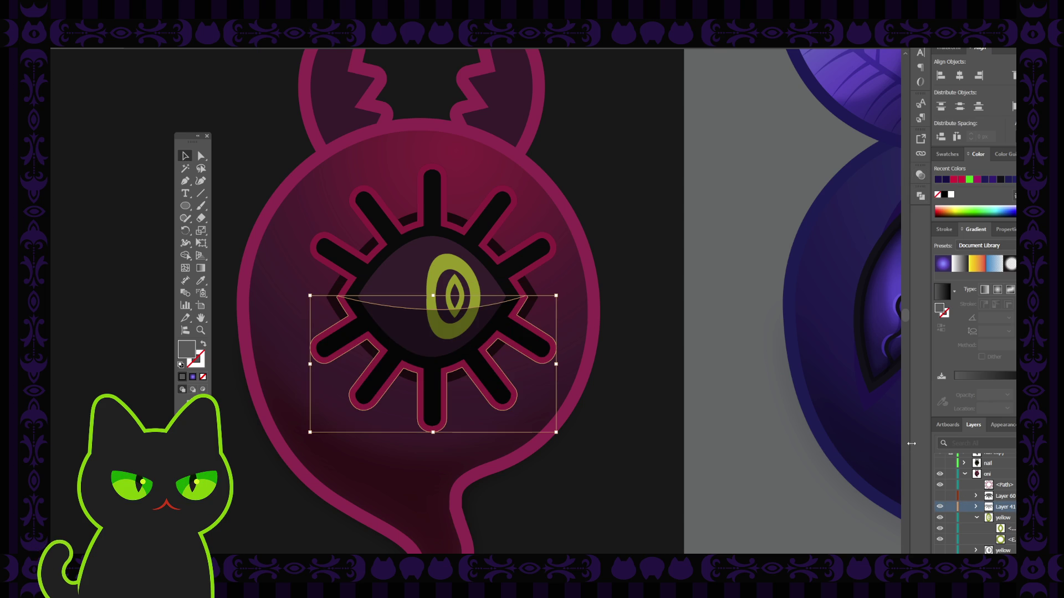
click(940, 497)
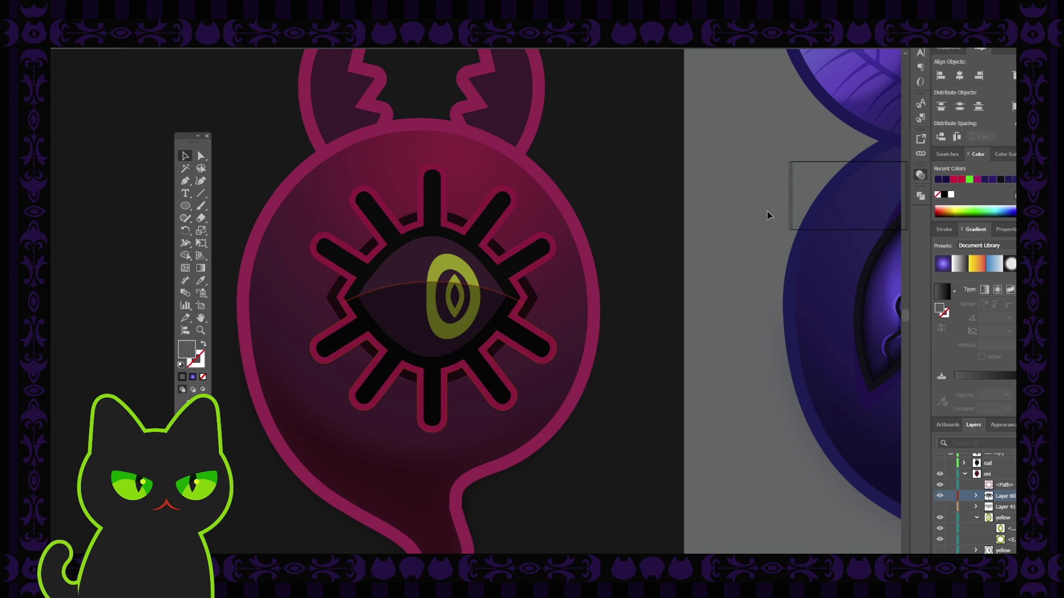
click(676, 235)
Try pulling the shading shape's top anchor down, then undo it.
click(410, 309)
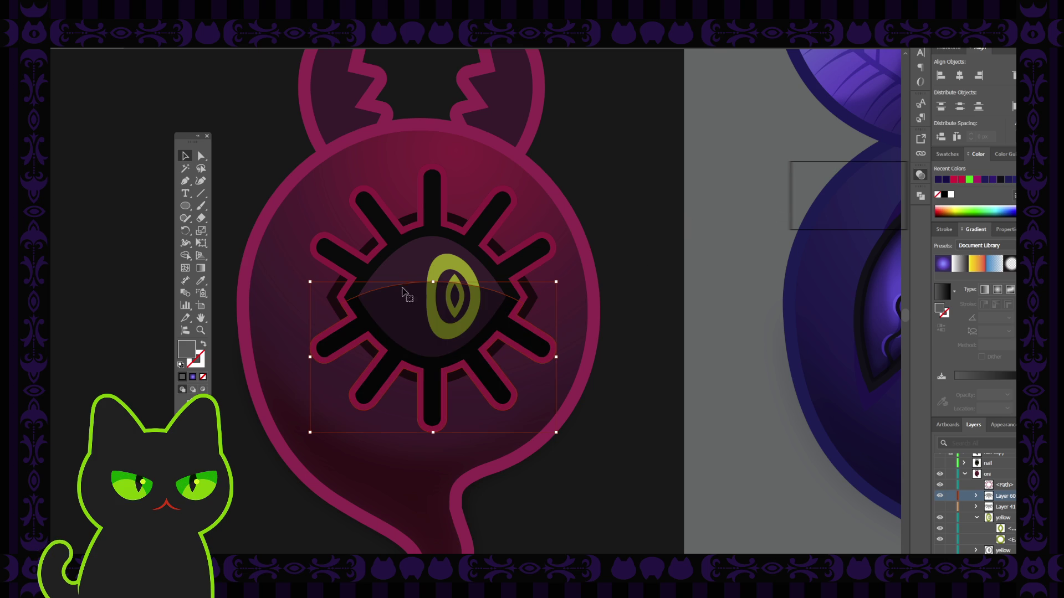
click(201, 156)
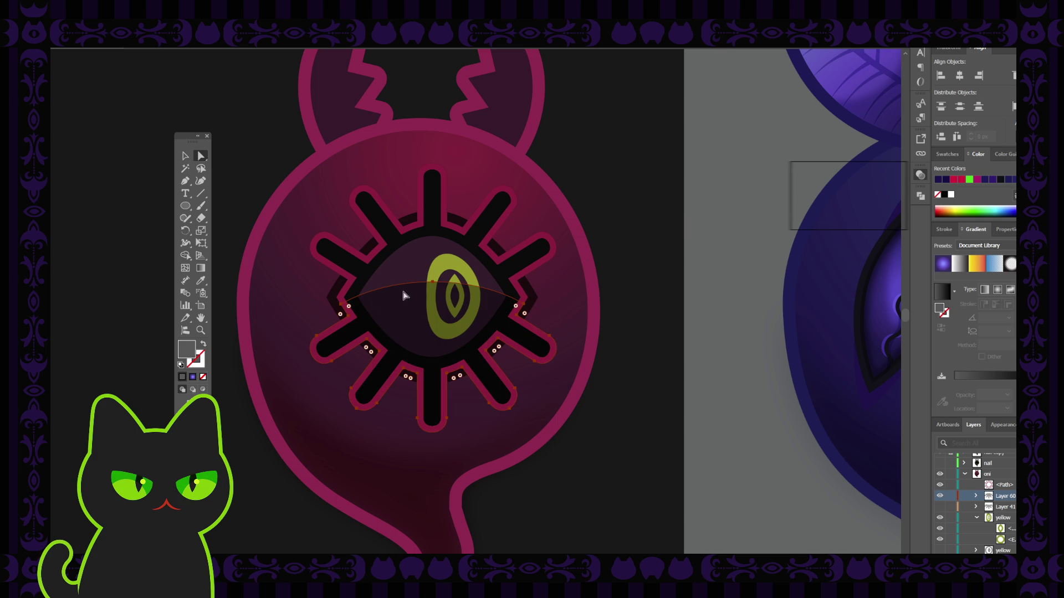
click(433, 284)
drag(432, 283, 433, 294)
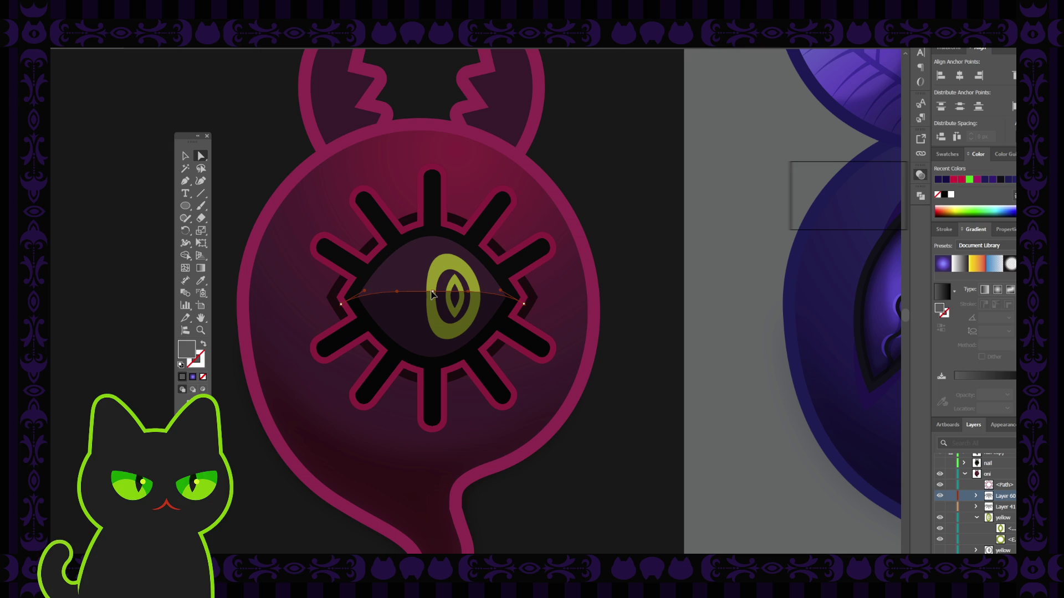
key(ctrl+z)
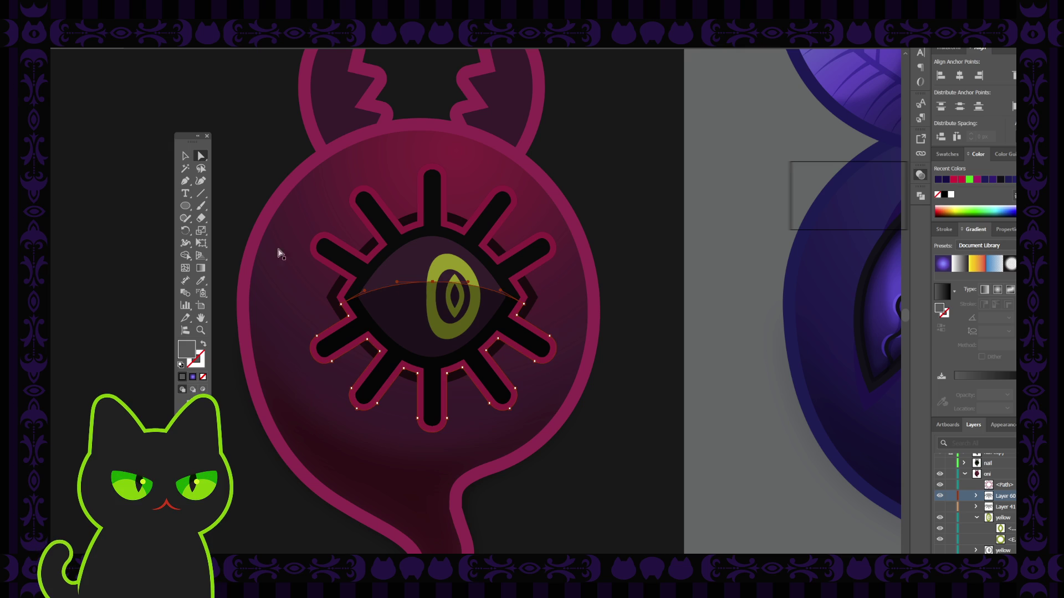
Squash the shading shape from its top bounding-box handle to flatten its curved top.
click(186, 156)
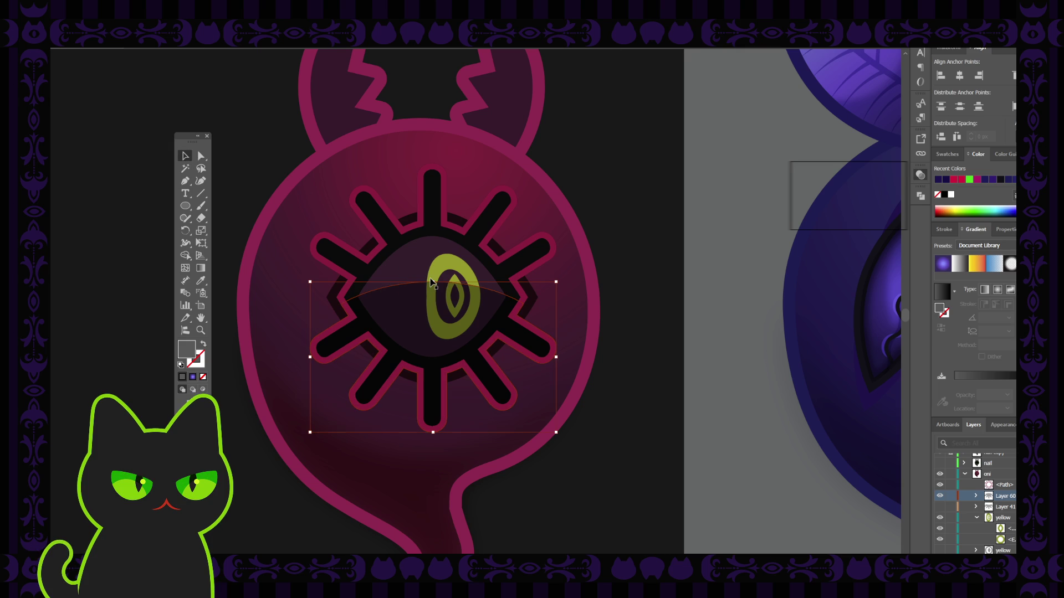
drag(433, 284, 434, 296)
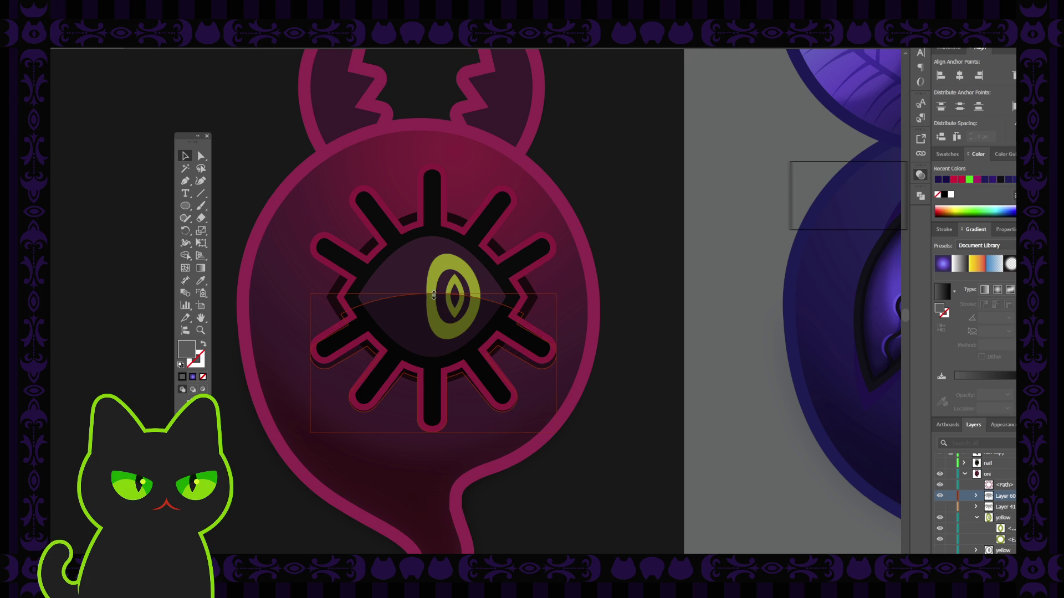
click(263, 157)
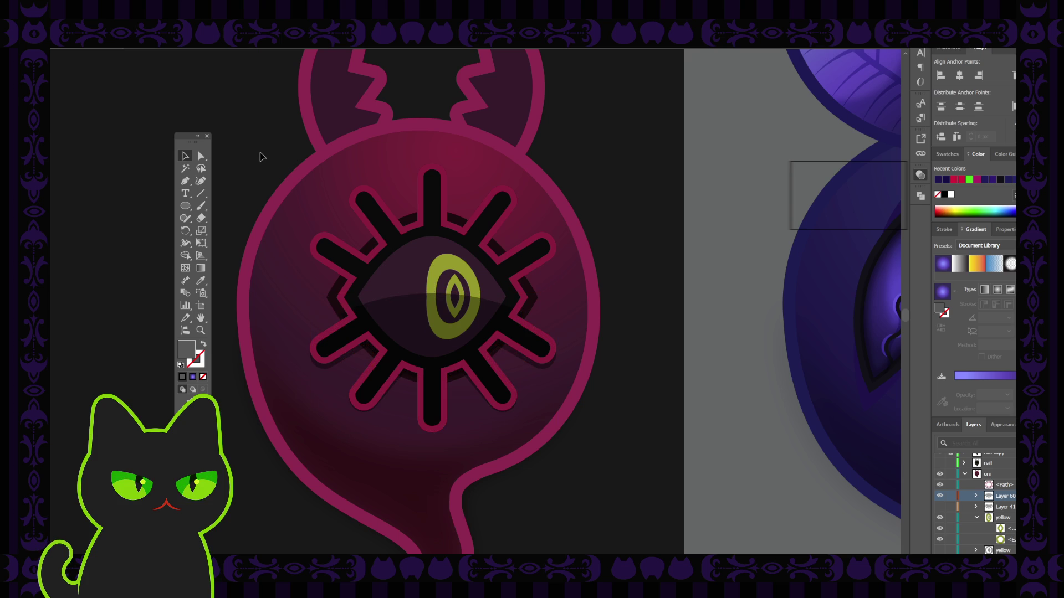
key(ctrl+minus)
key(ctrl+minus)
key(ctrl+minus)
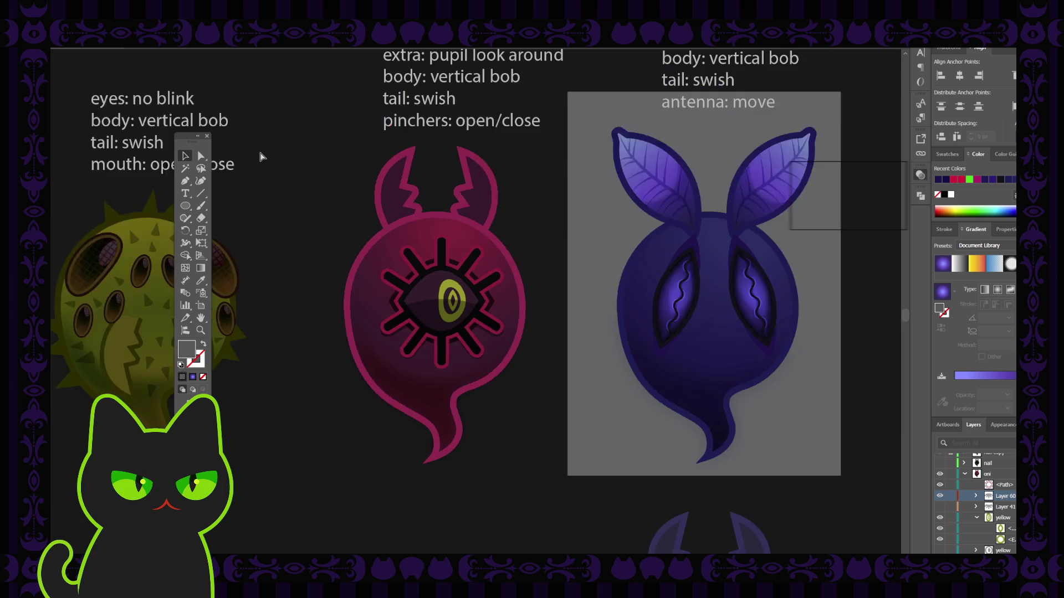
key(ctrl+plus)
key(ctrl+plus)
key(ctrl+plus)
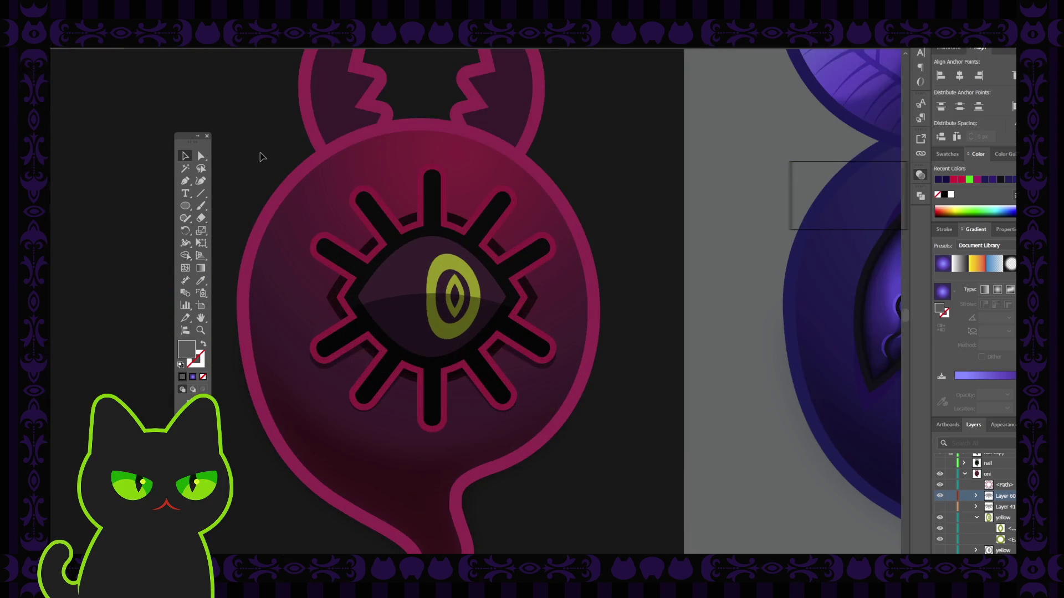
click(415, 313)
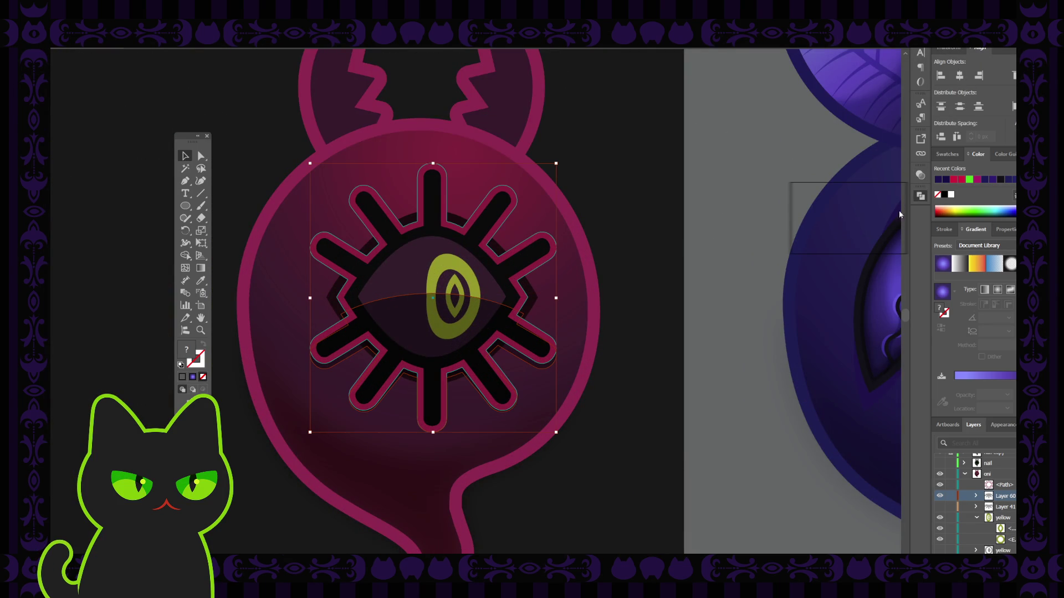
key(ctrl+z)
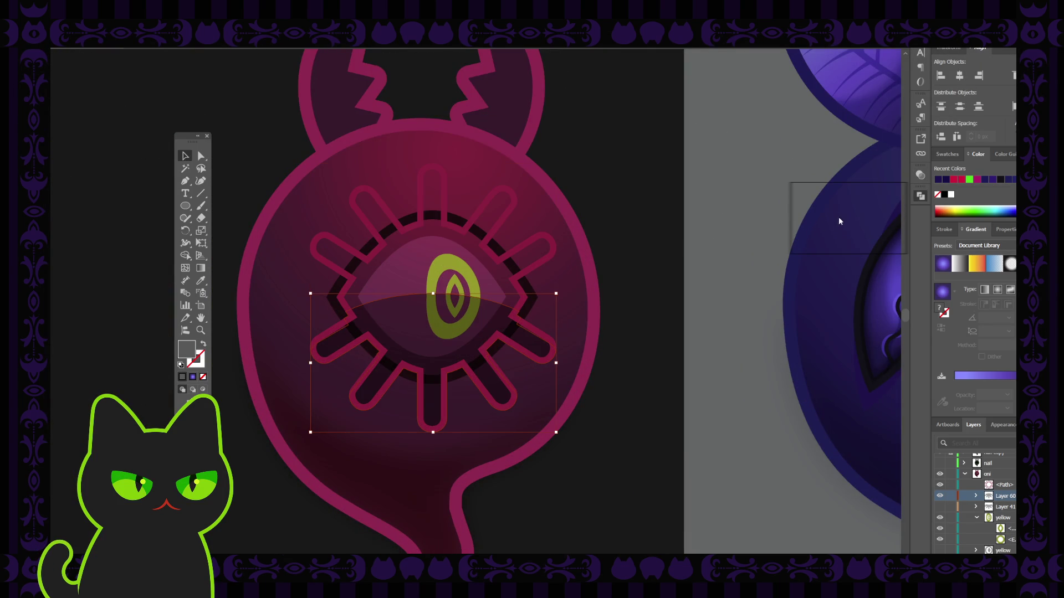
key(ctrl+shift+z)
key(ctrl+shift+z)
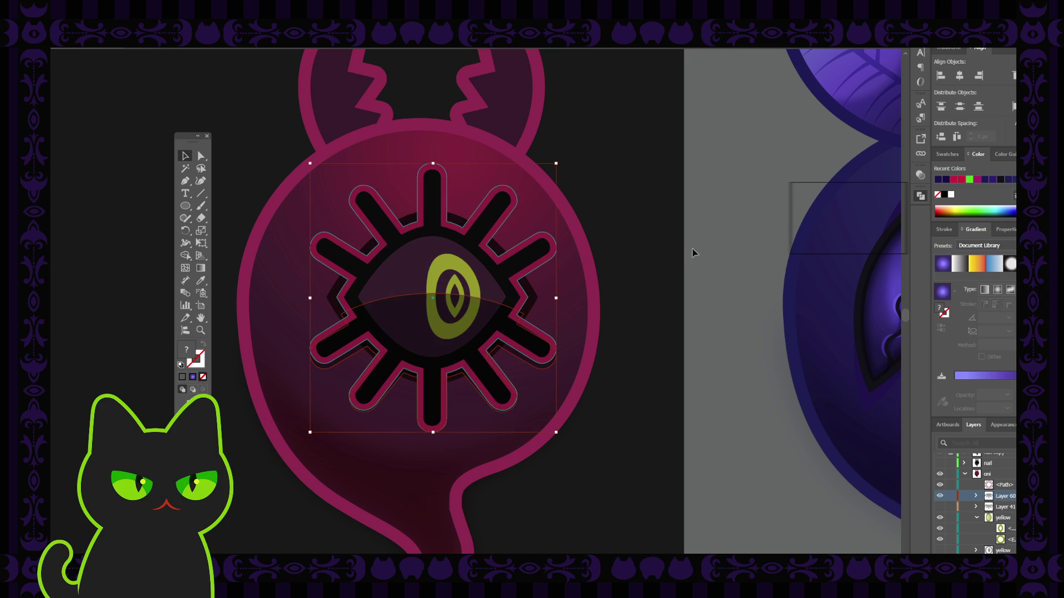
key(ctrl+z)
key(ctrl+z)
key(ctrl+z)
key(ctrl+z)
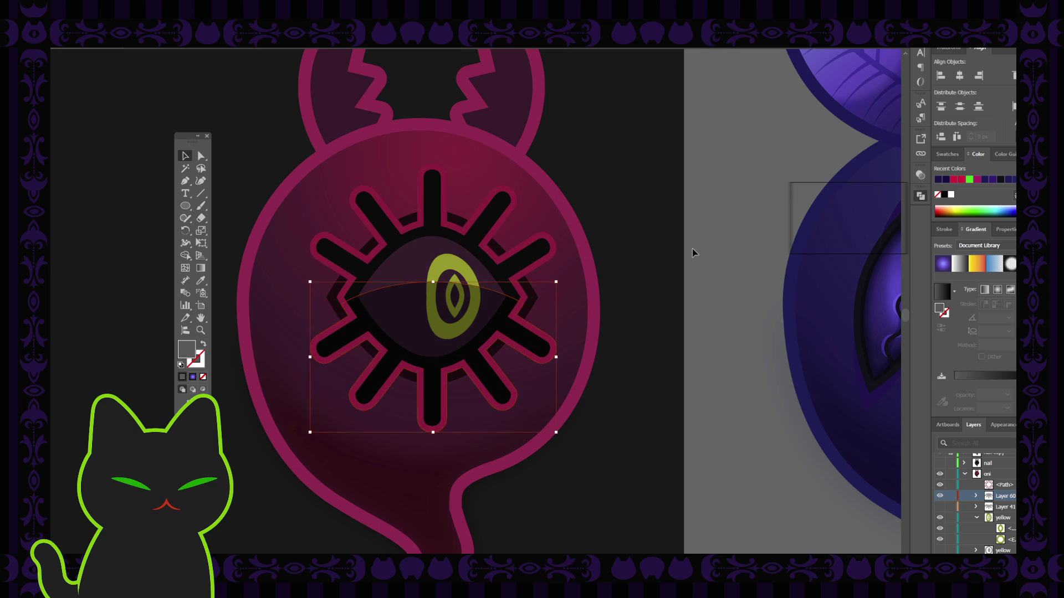
key(ctrl+z)
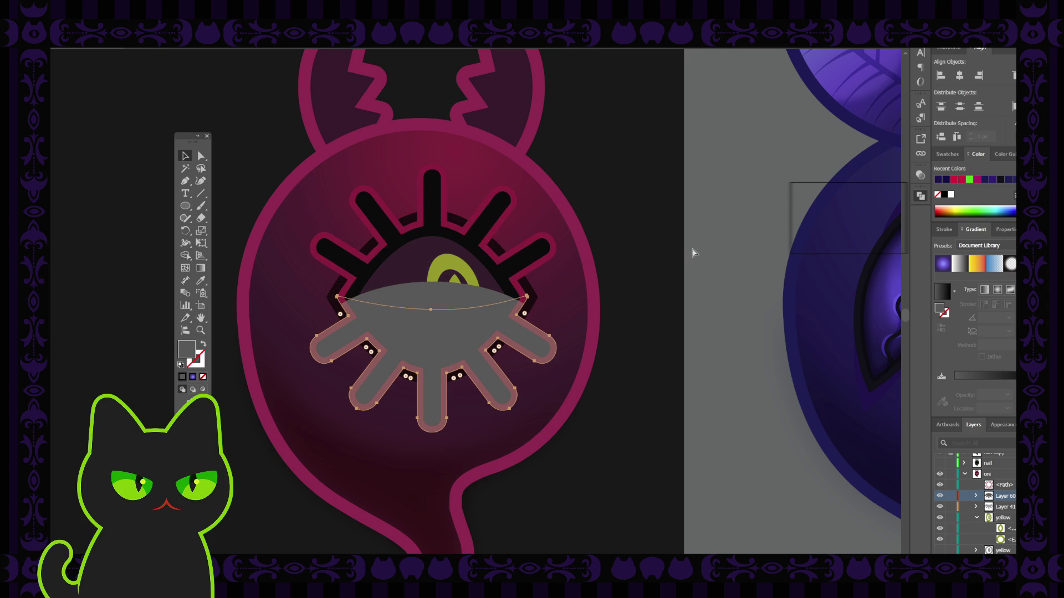
key(ctrl+z)
key(ctrl+z)
key(ctrl+z)
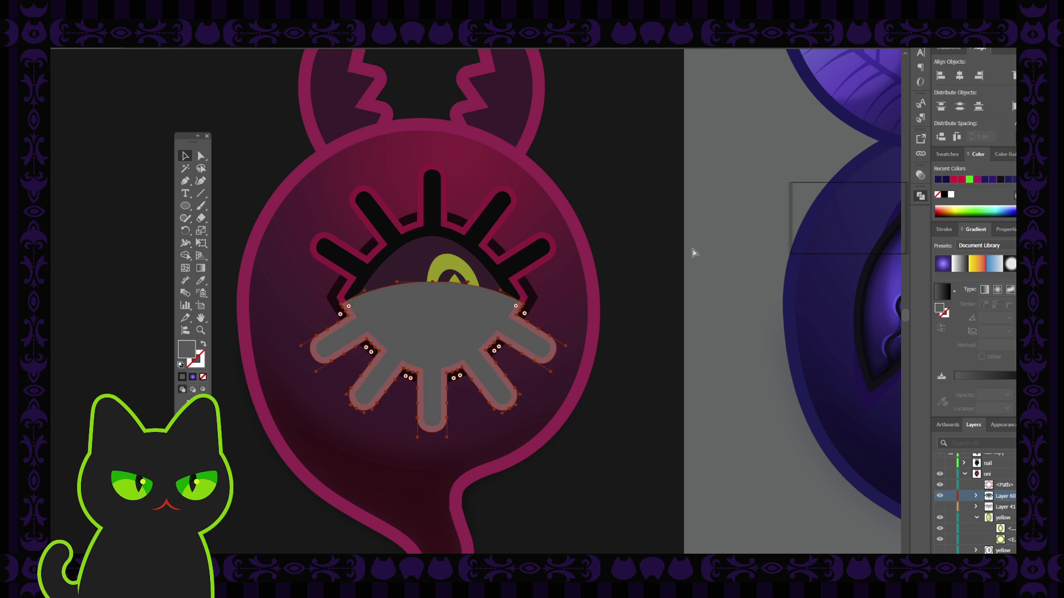
key(ctrl+z)
key(ctrl+z)
key(ctrl+z)
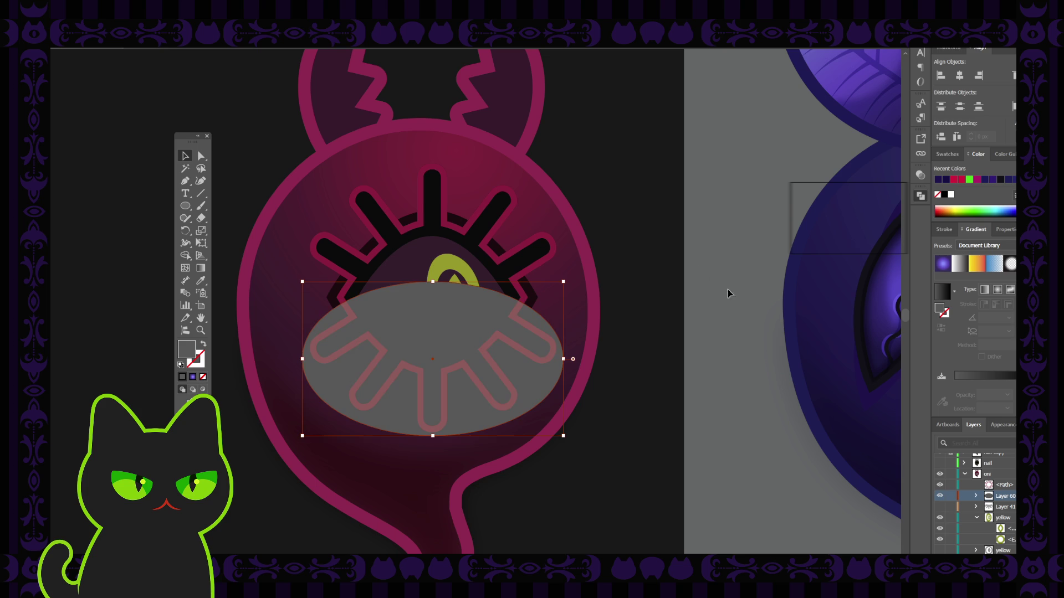
drag(485, 316, 484, 327)
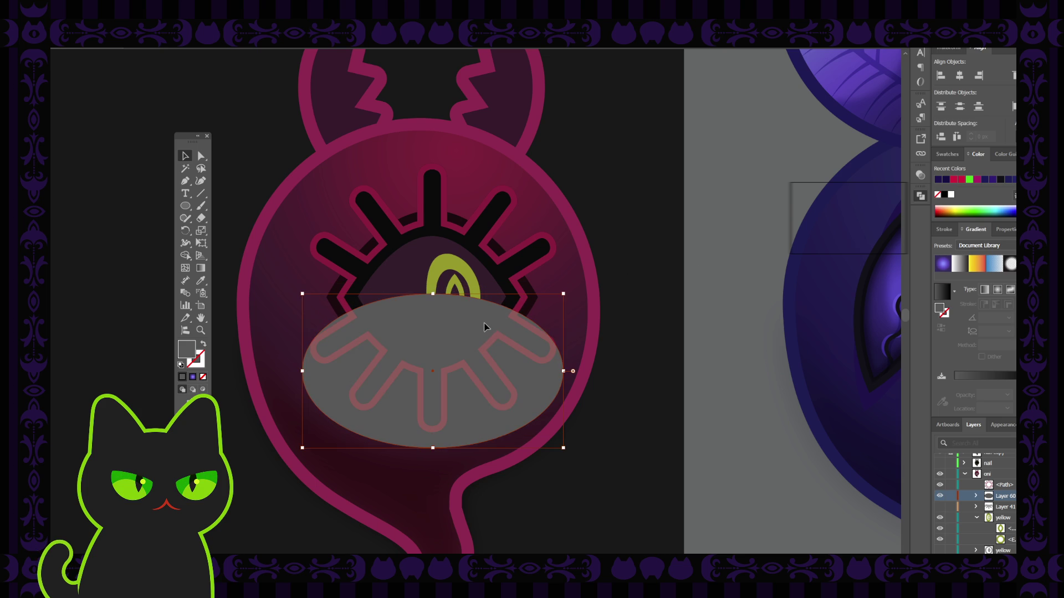
click(404, 279)
shift+click(405, 317)
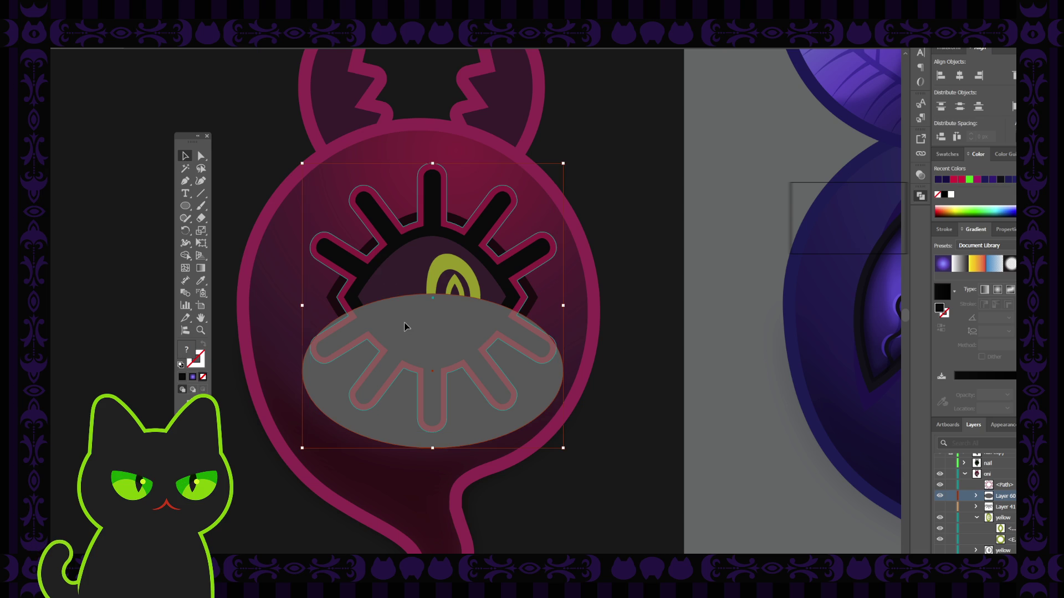
key(ctrl+shift+i)
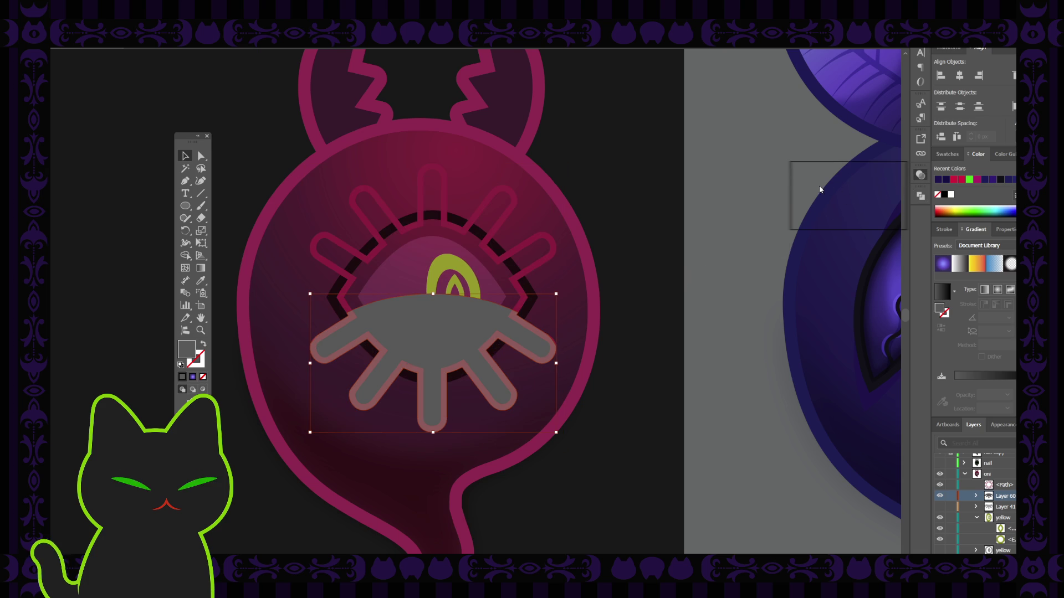
key(ctrl+shift+m)
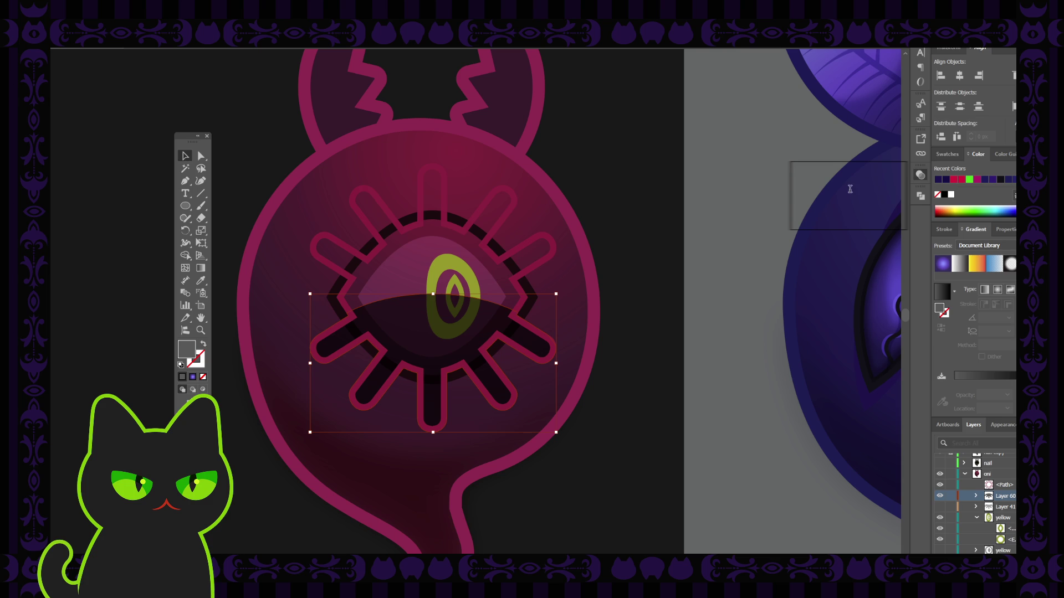
key(ctrl+z)
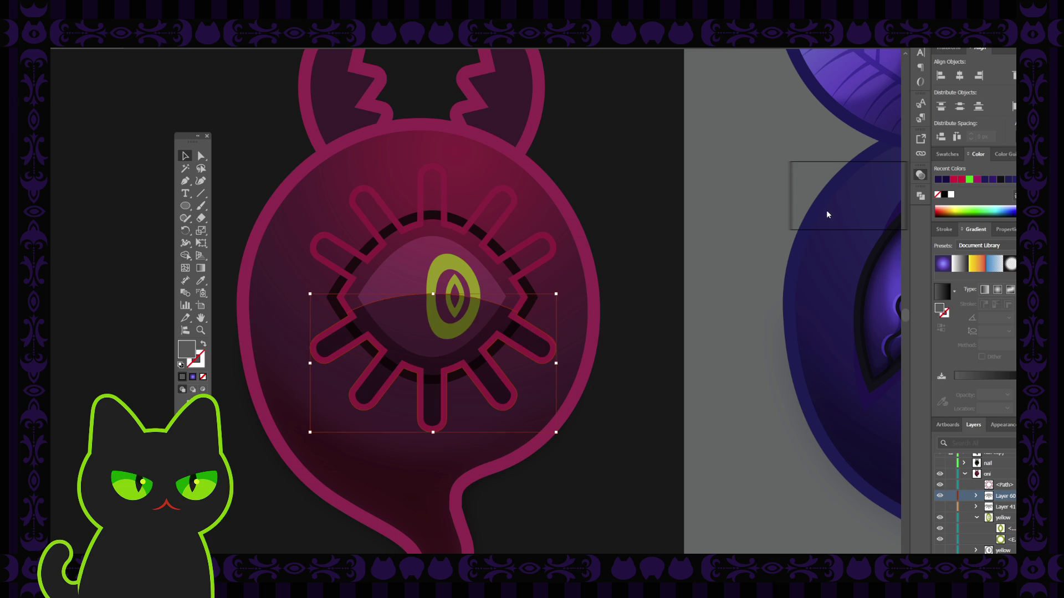
key(ctrl+shift+z)
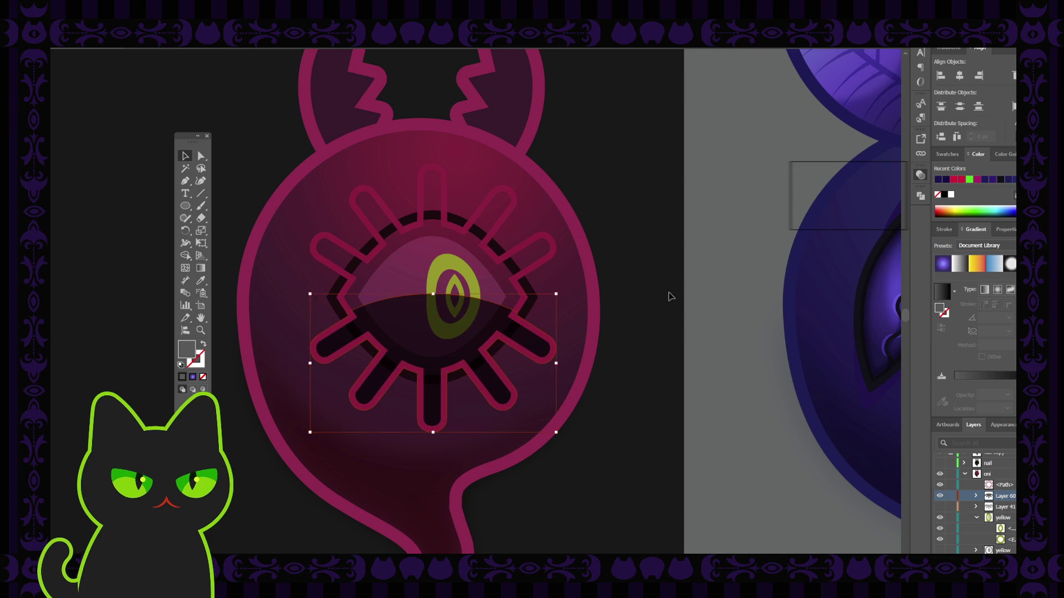
key(ctrl+z)
key(ctrl+z)
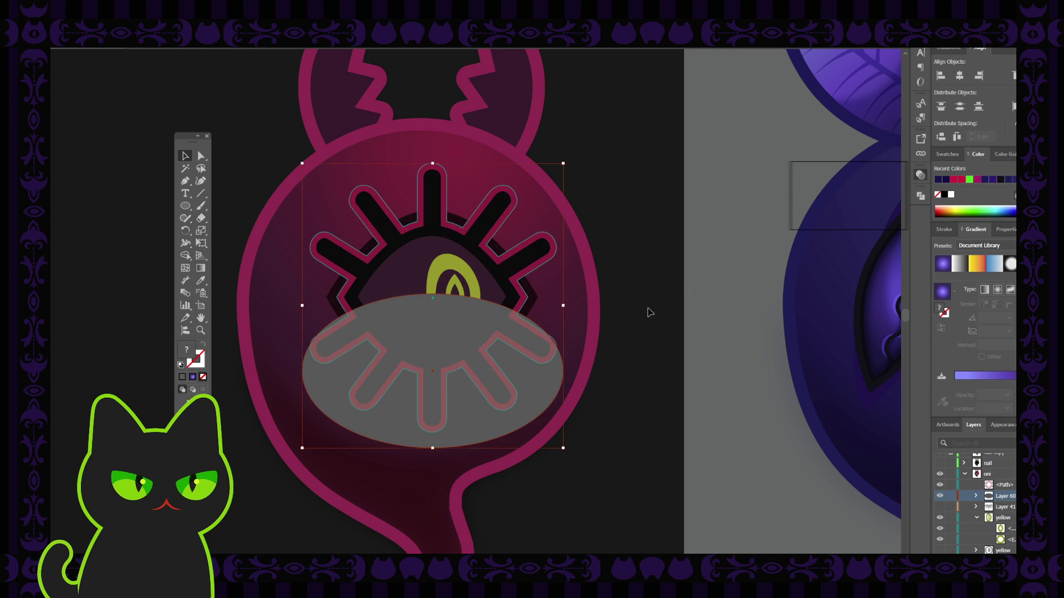
click(470, 323)
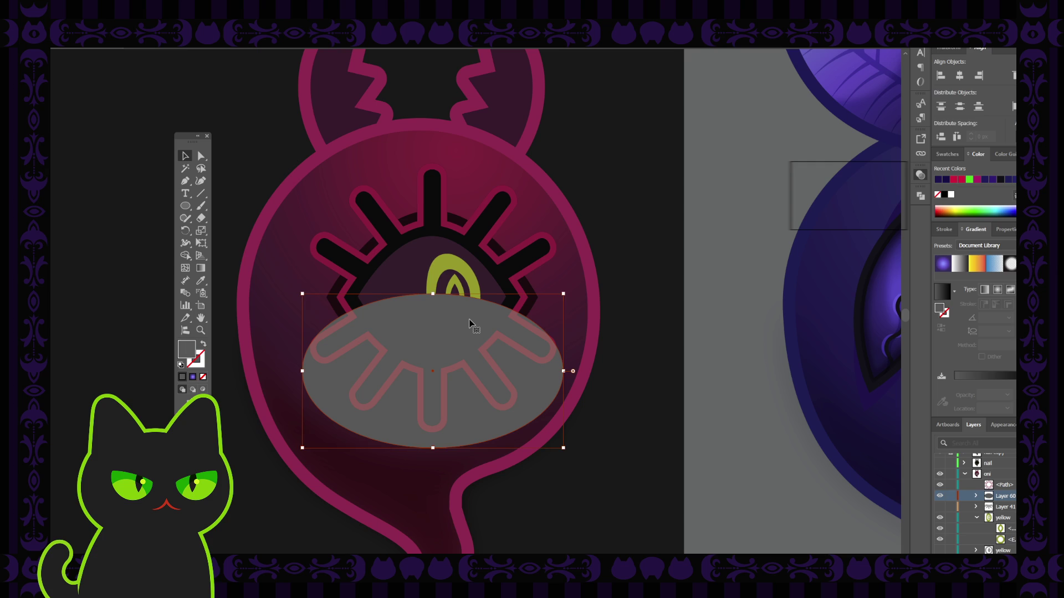
key(ctrl+z)
key(ctrl+shift+z)
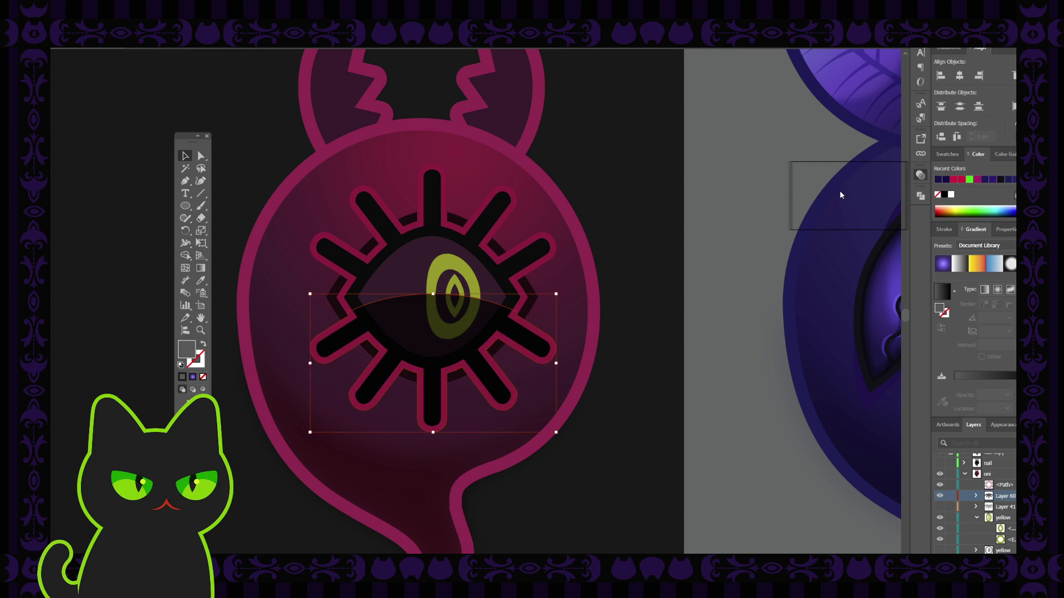
key(ctrl+z)
key(ctrl+shift+z)
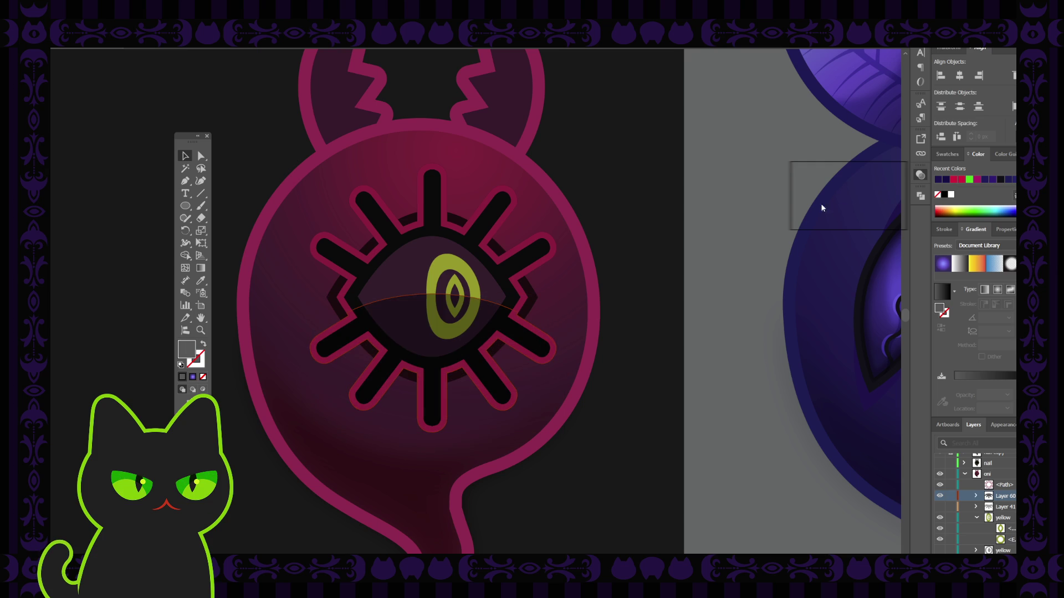
click(756, 240)
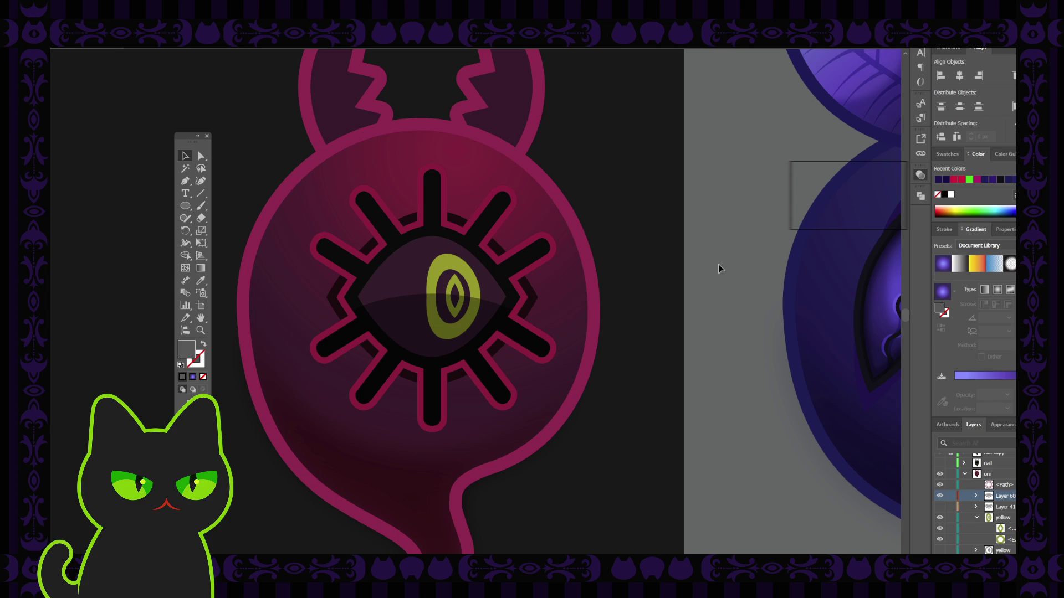
key(ctrl+minus)
key(ctrl+minus)
key(ctrl+minus)
key(ctrl+plus)
key(ctrl+plus)
key(ctrl+plus)
key(ctrl+plus)
Remove the Layer 41 shading shape and lock Layer 60 in the Layers panel.
click(422, 276)
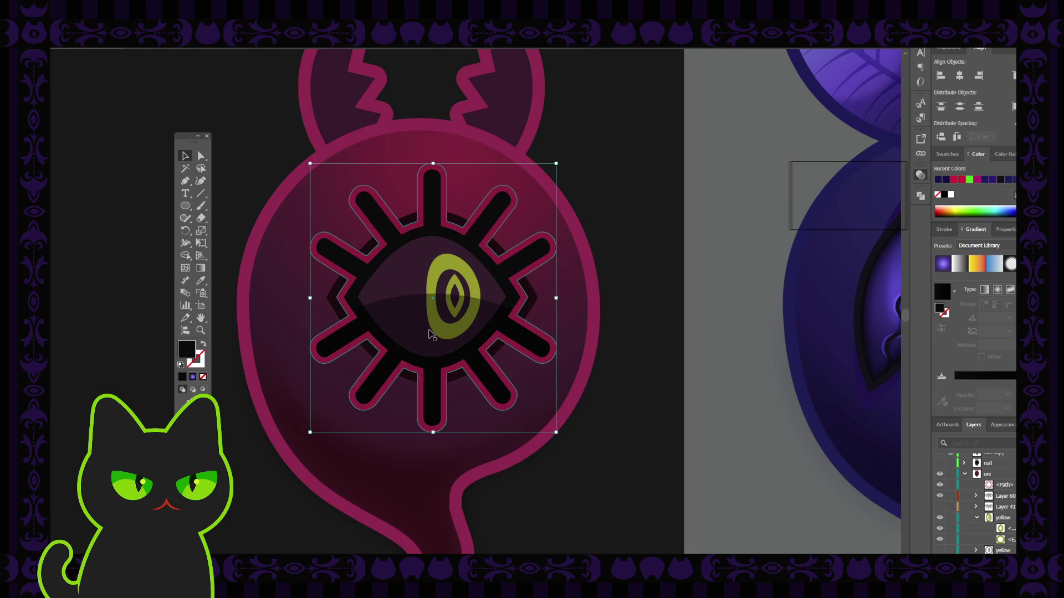
click(432, 331)
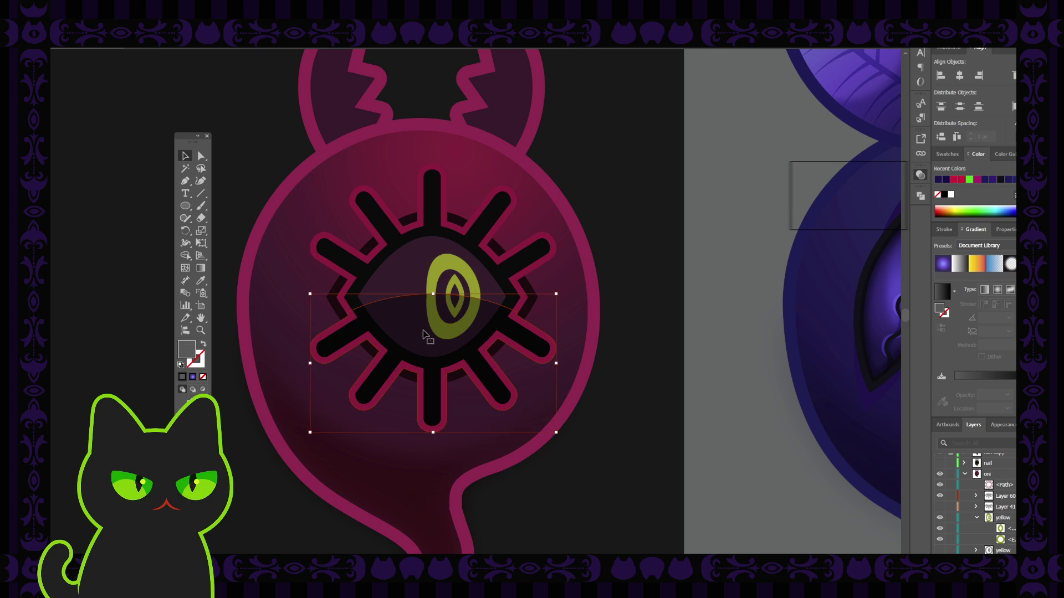
click(950, 507)
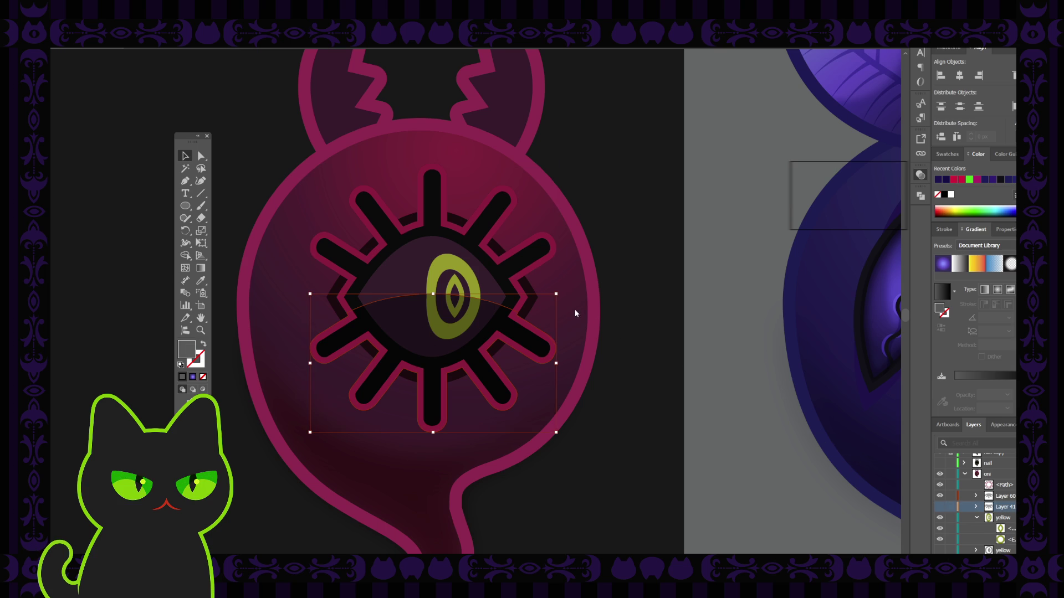
drag(951, 507, 953, 497)
click(951, 496)
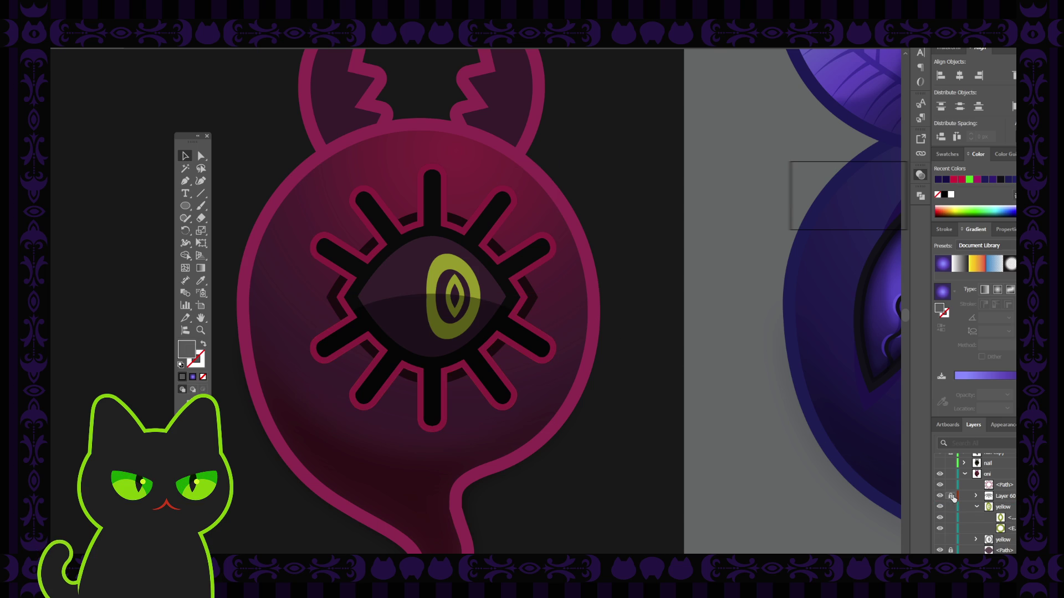
Check the yellow pupil's stroke, then deselect and zoom out to the whole sheet.
click(474, 290)
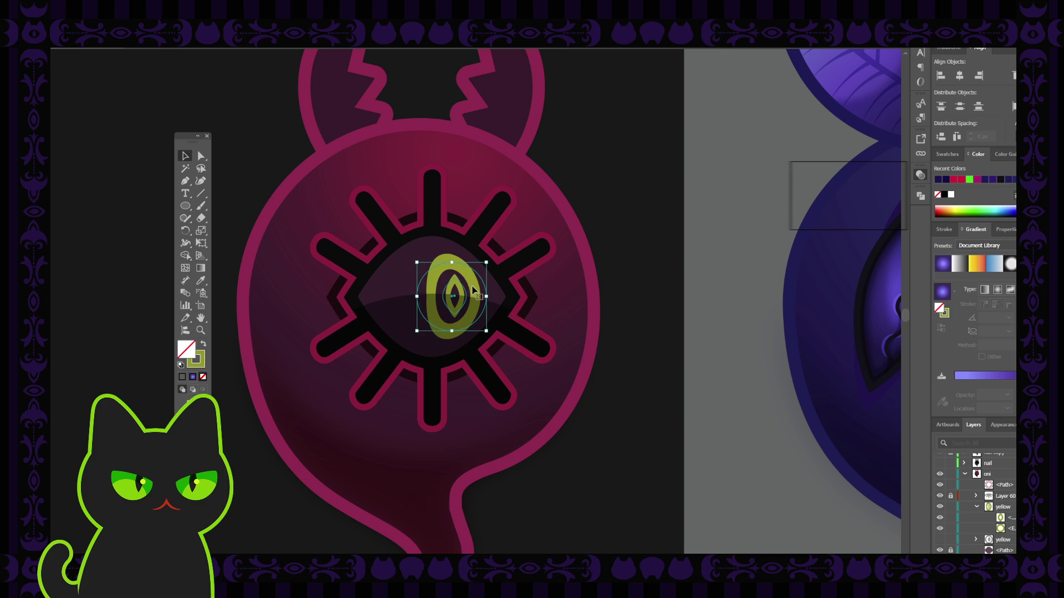
click(195, 367)
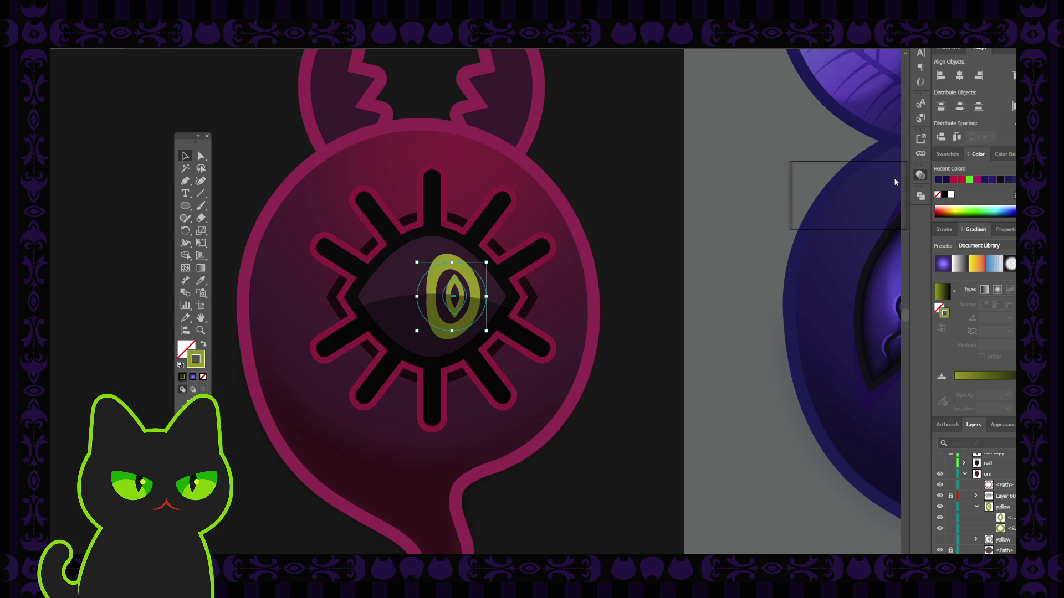
click(871, 154)
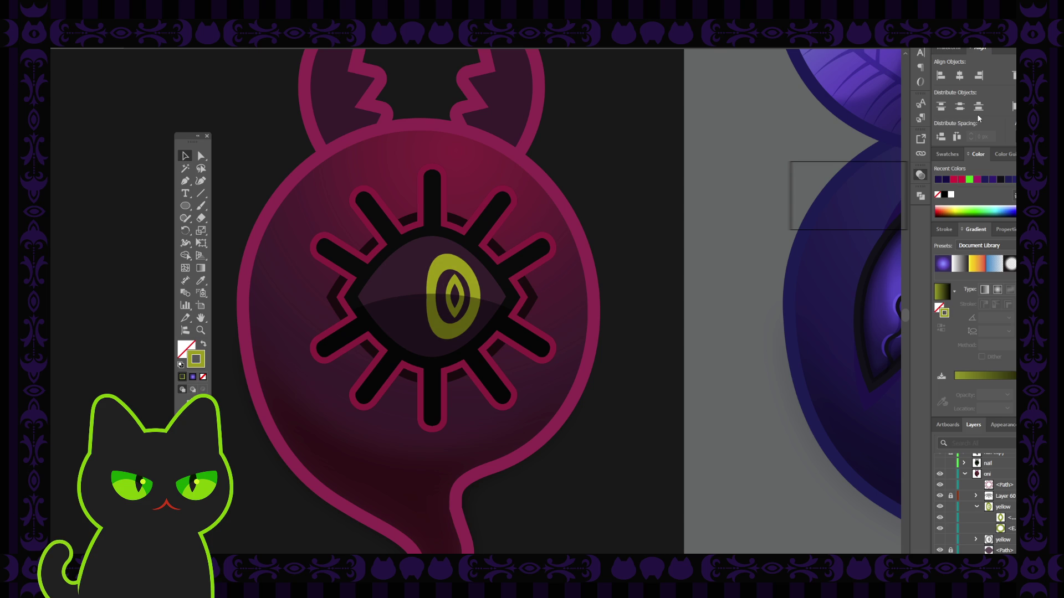
click(740, 183)
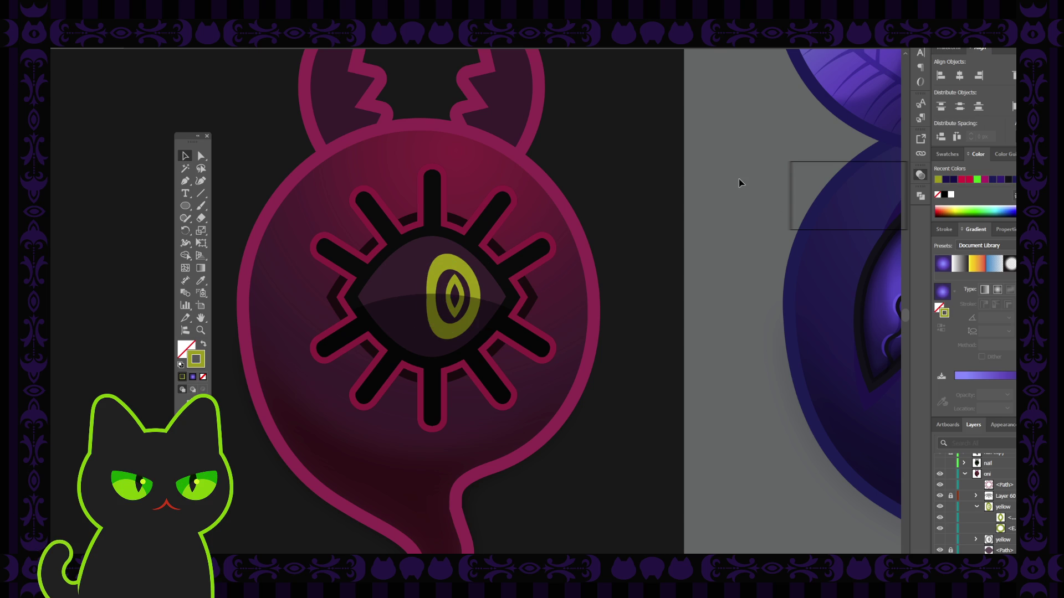
key(ctrl+minus)
key(ctrl+minus)
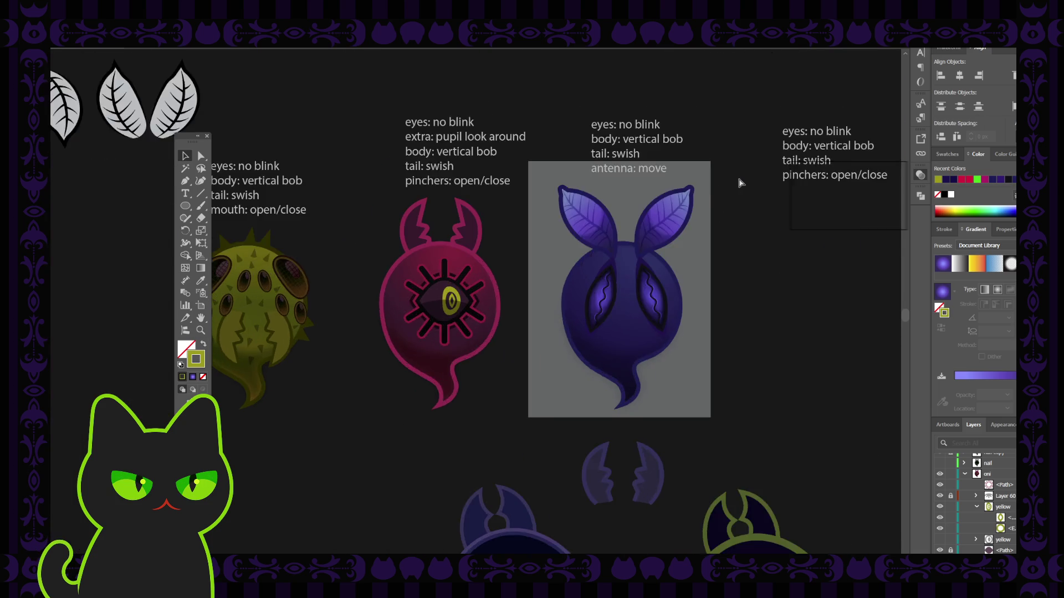
Toggle the yellow ring and pupil sublayers' visibility to compare, then undo the changes.
key(ctrl+plus)
key(ctrl+plus)
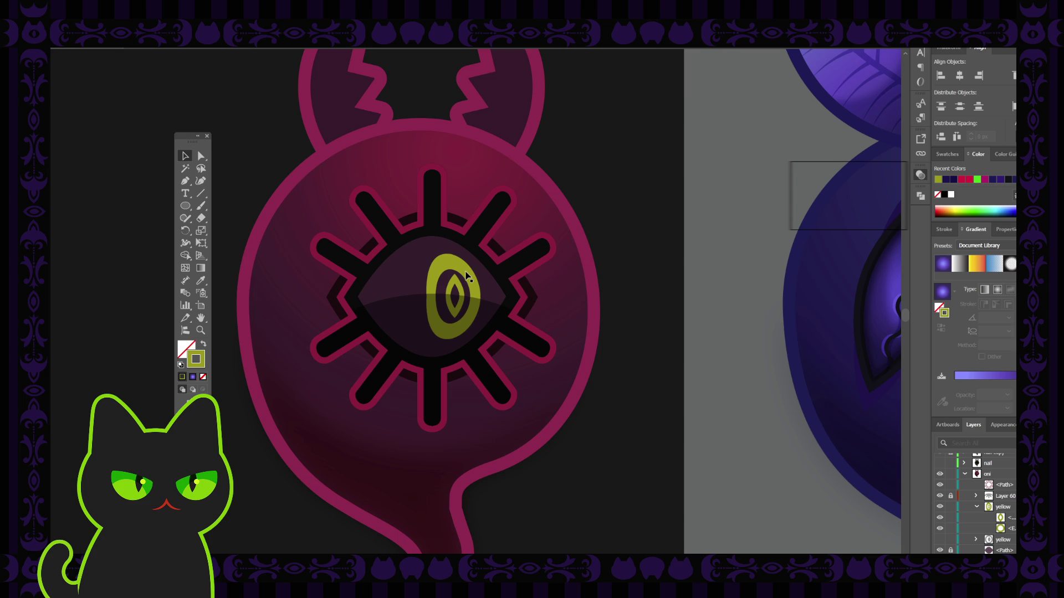
click(420, 277)
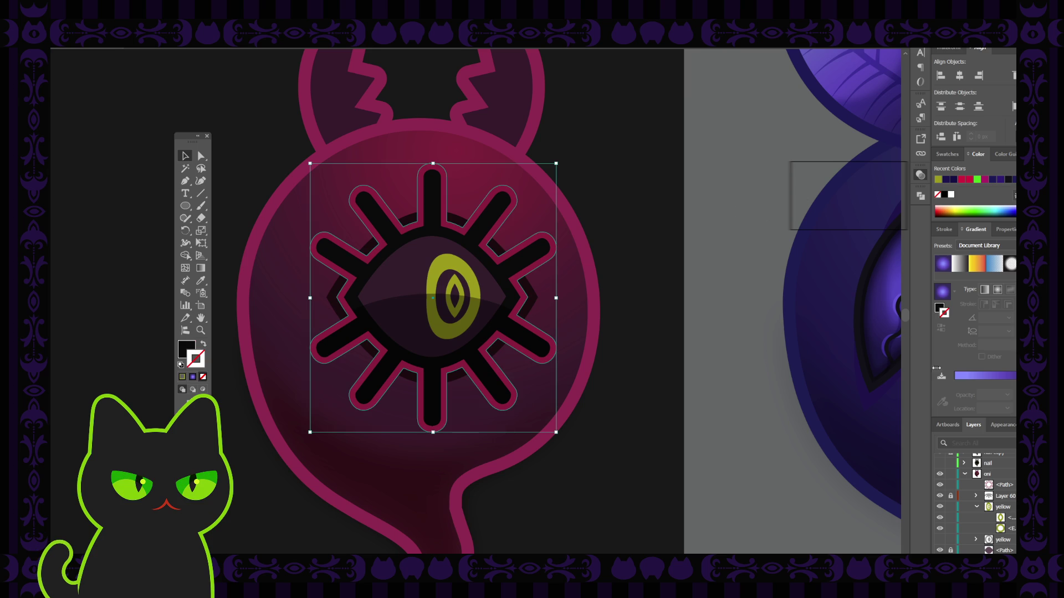
click(997, 540)
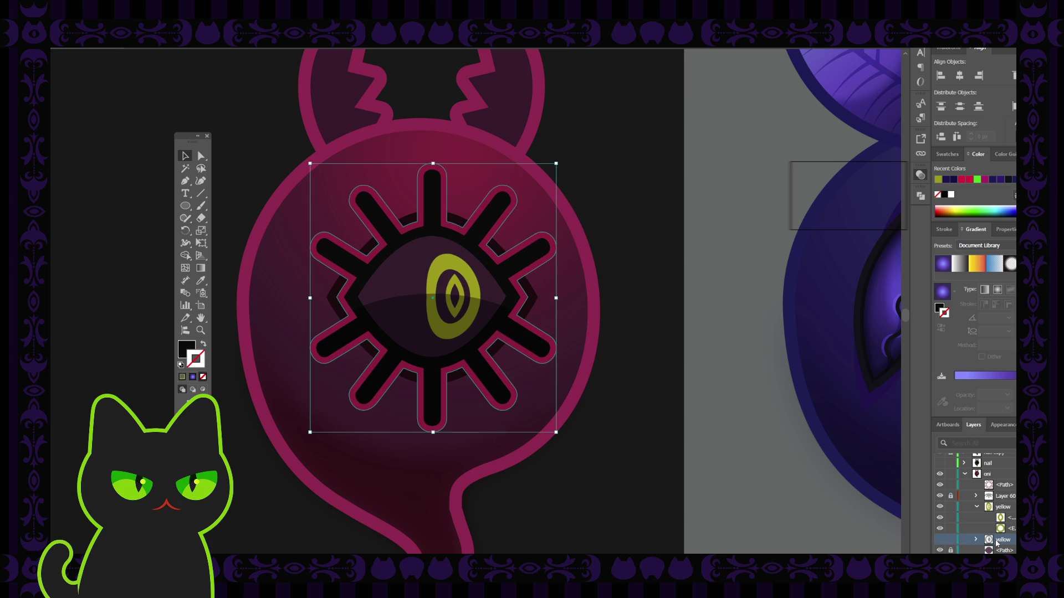
click(940, 541)
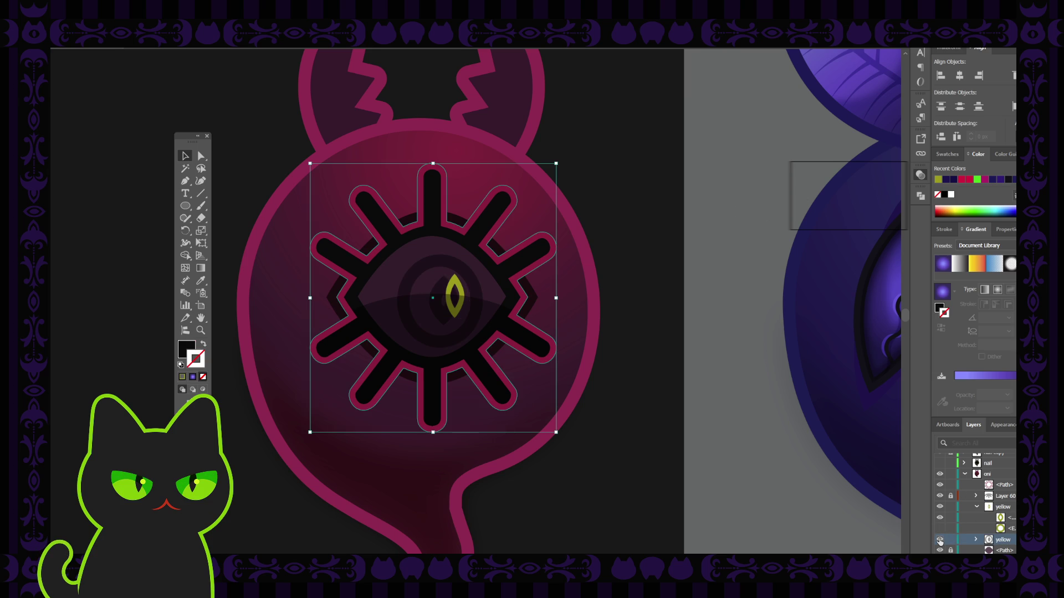
click(940, 540)
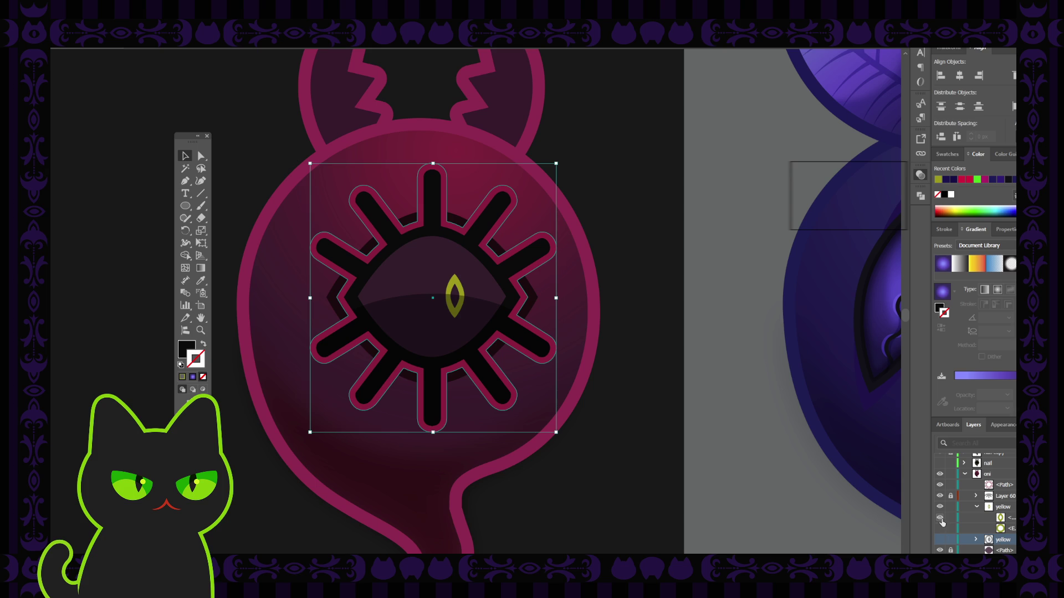
click(940, 519)
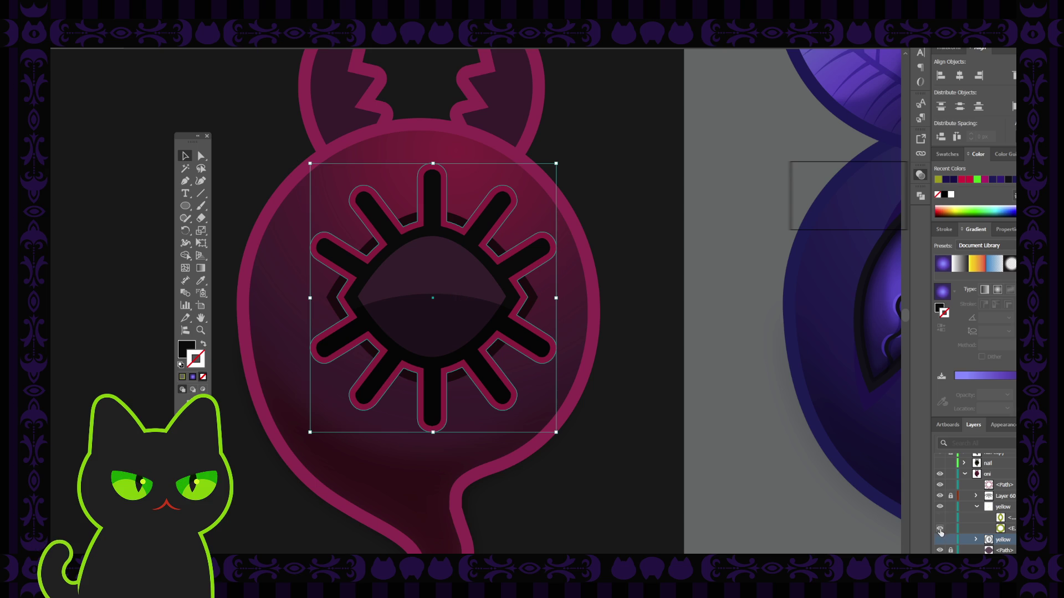
click(940, 518)
click(818, 462)
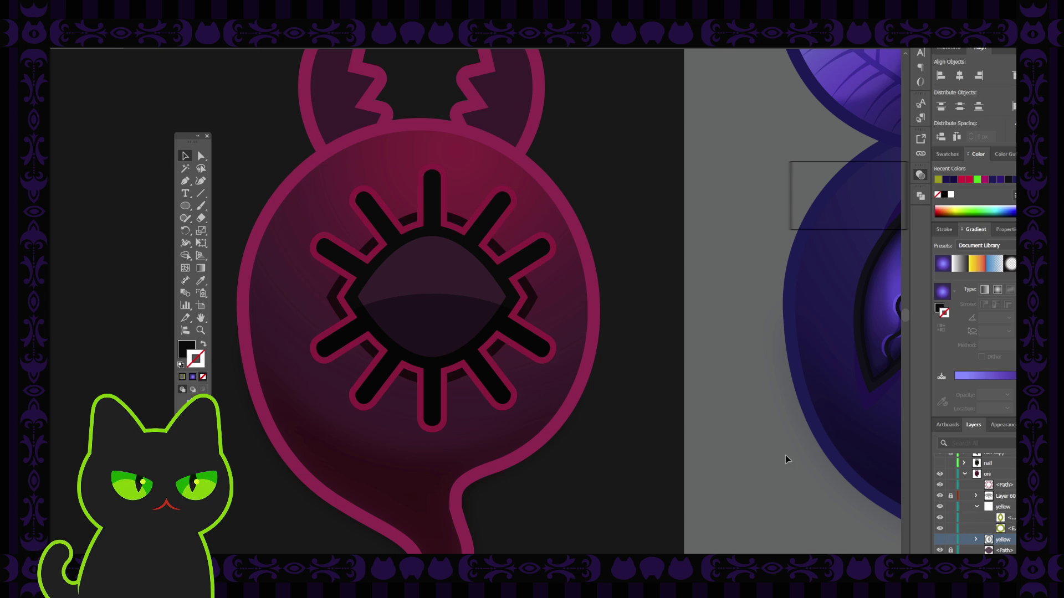
key(ctrl+z)
key(ctrl+z)
key(ctrl+z)
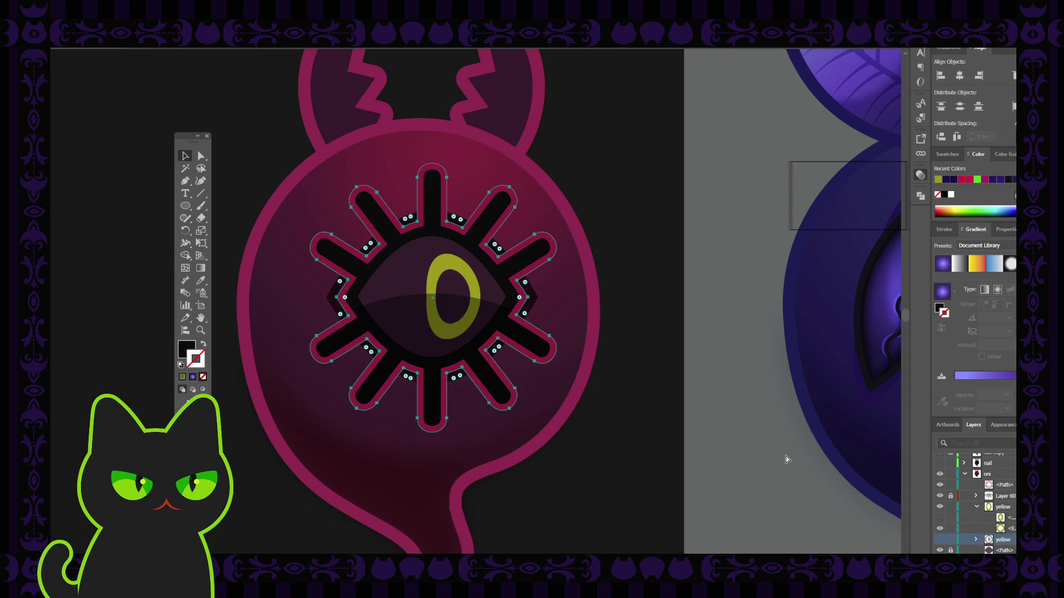
key(ctrl+z)
key(ctrl+z)
key(ctrl+z)
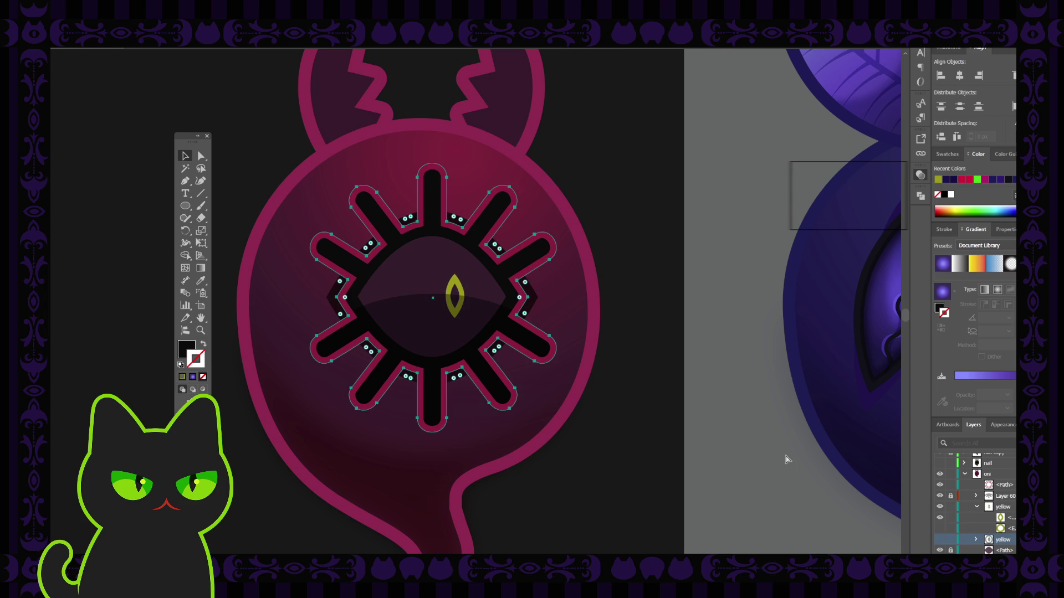
key(ctrl+z)
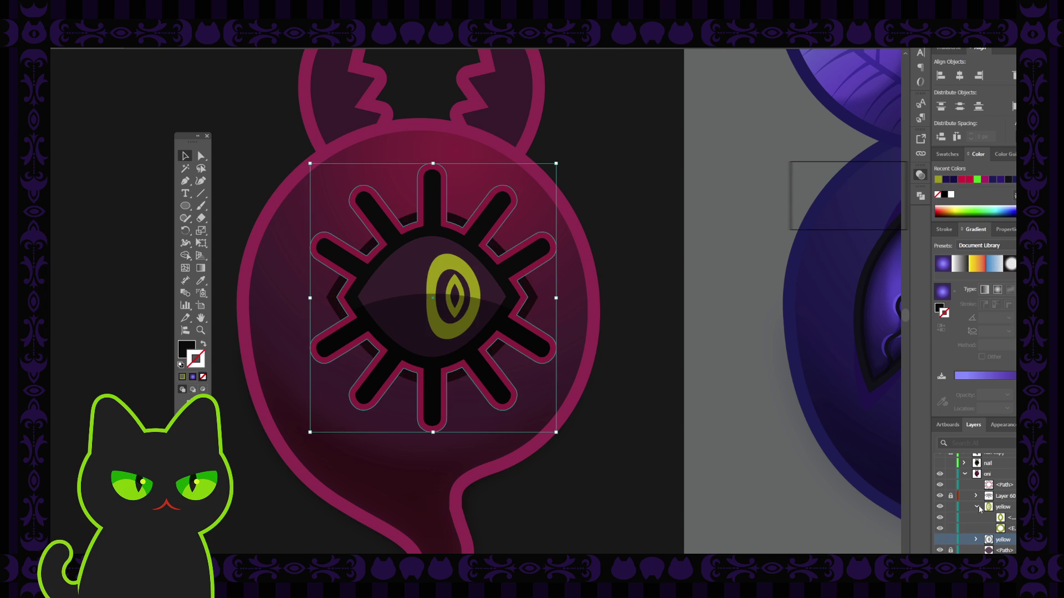
Compare the two yellow layers and rename the second one 'og eye'.
click(977, 507)
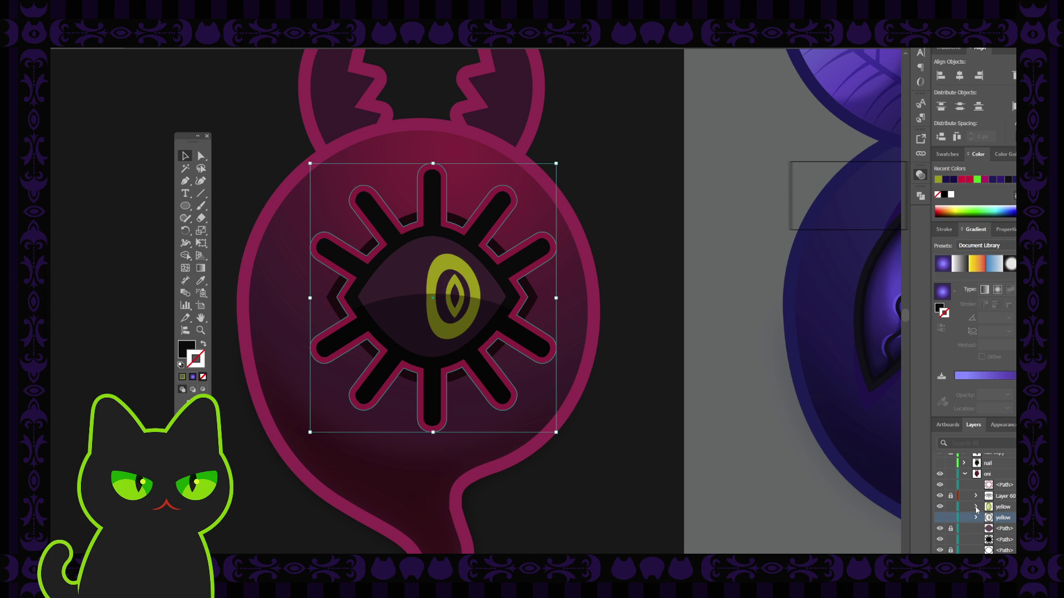
click(939, 508)
click(940, 518)
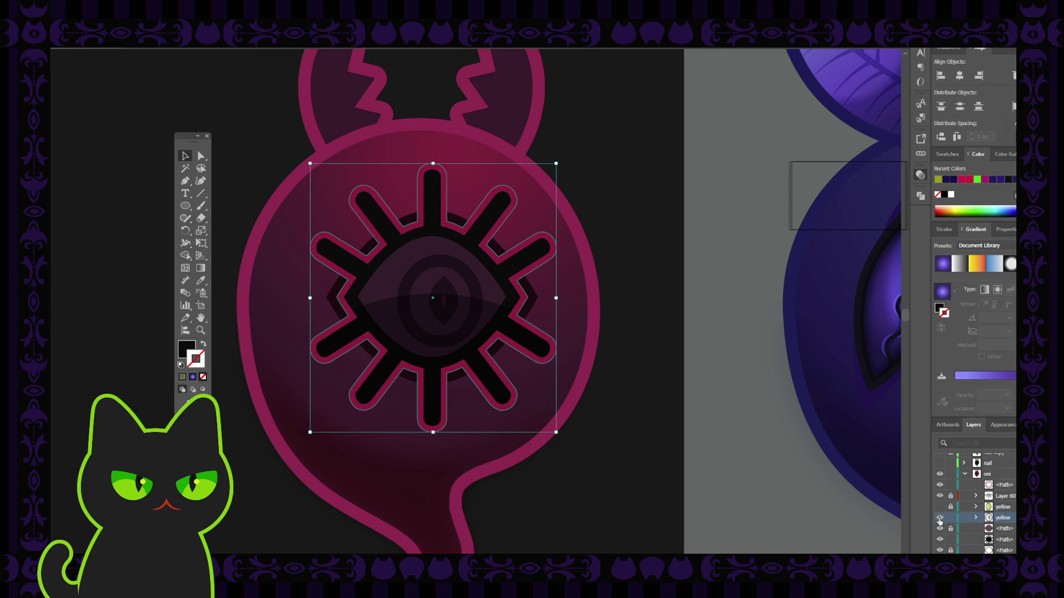
click(940, 517)
click(939, 507)
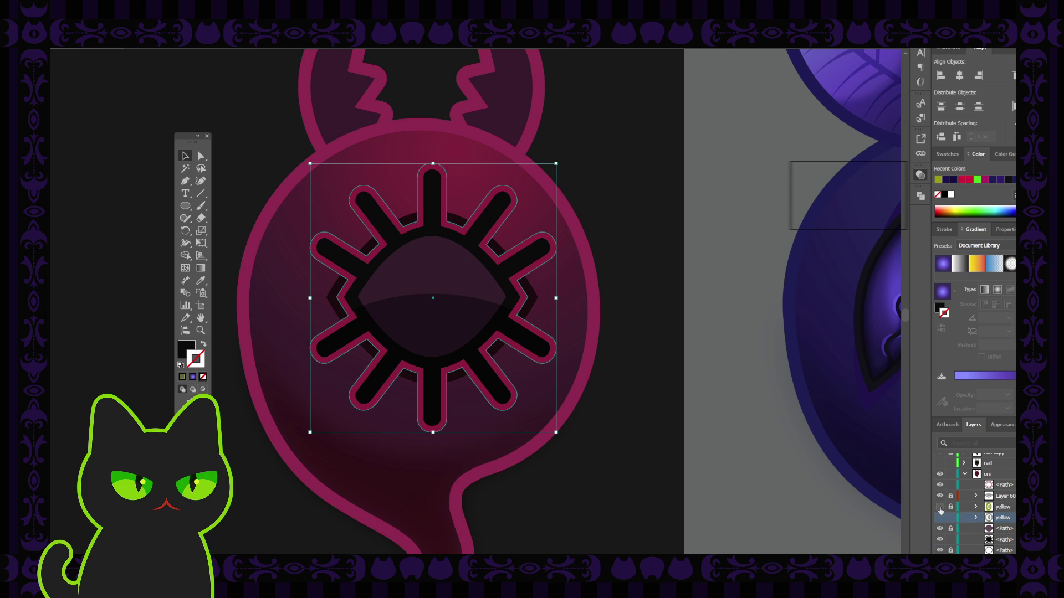
double_click(1001, 518)
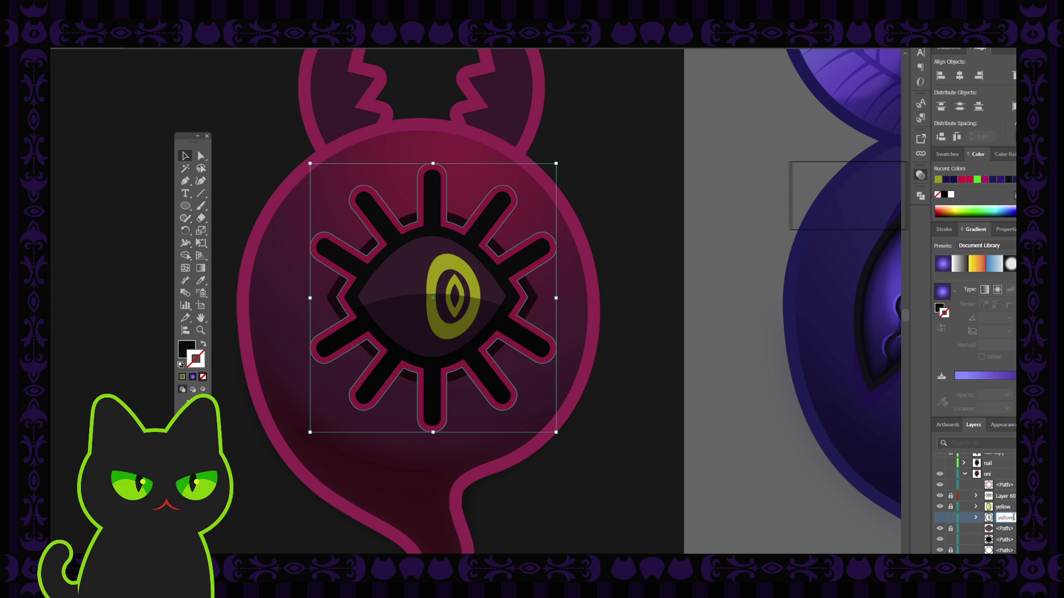
text(og eye)
key(Return)
Unlock and reselect the almond eye-shape path, reverting its last change.
click(950, 529)
click(422, 331)
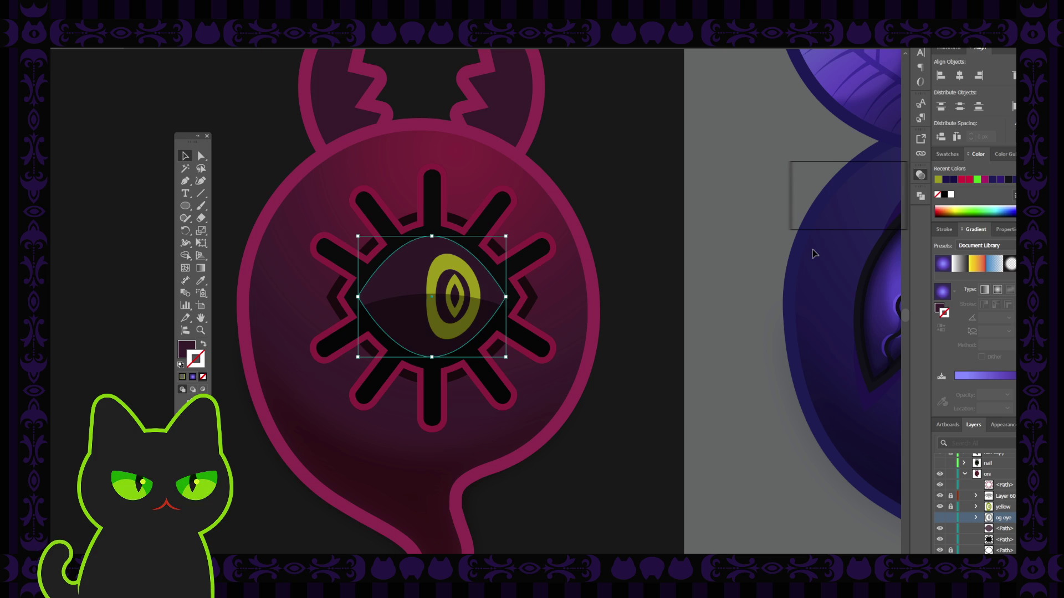
click(743, 252)
click(411, 282)
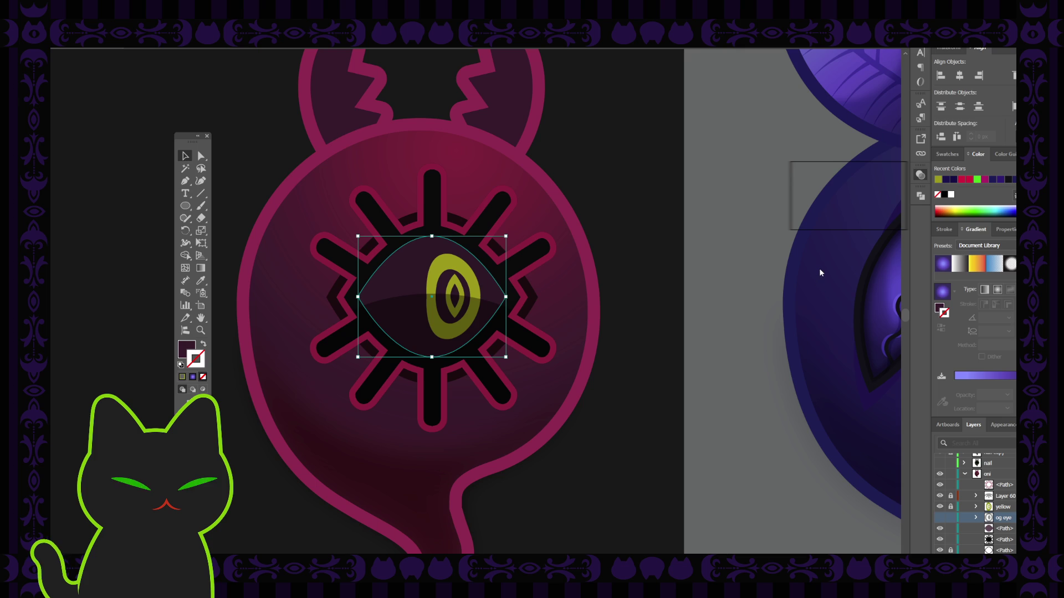
key(ctrl+z)
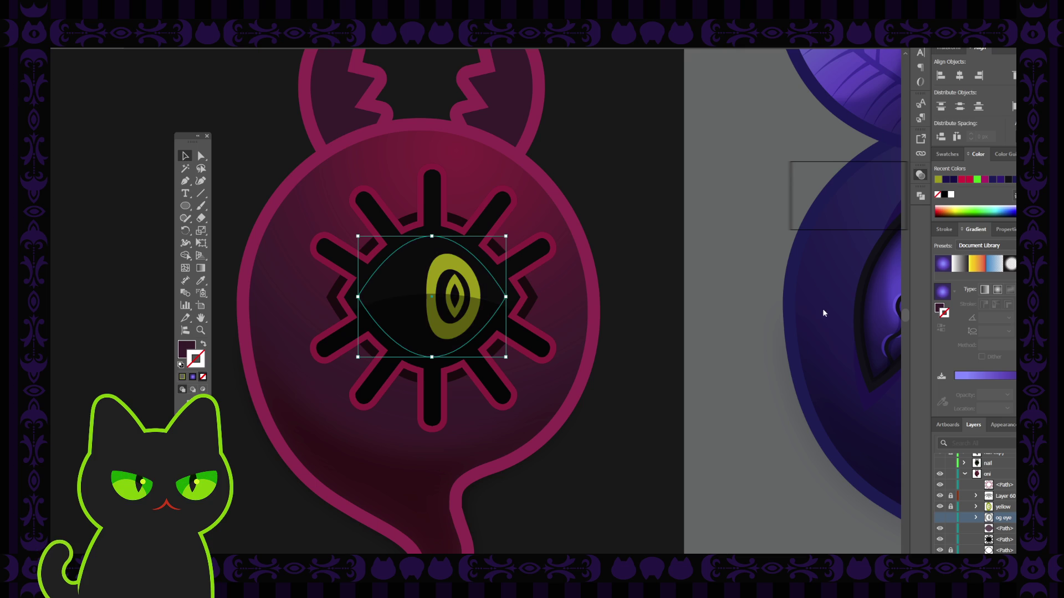
click(793, 321)
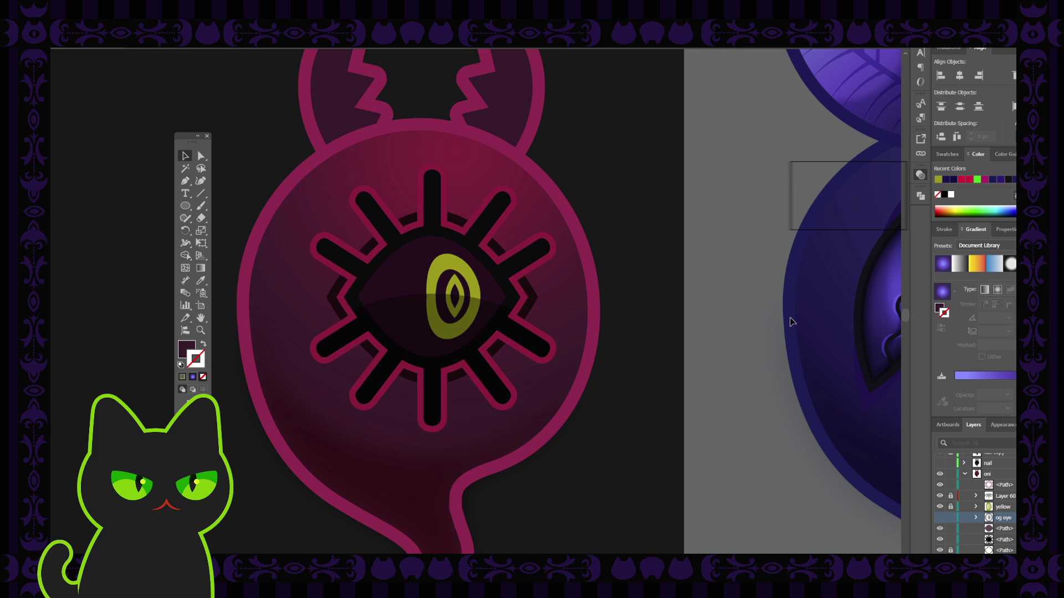
key(ctrl+0)
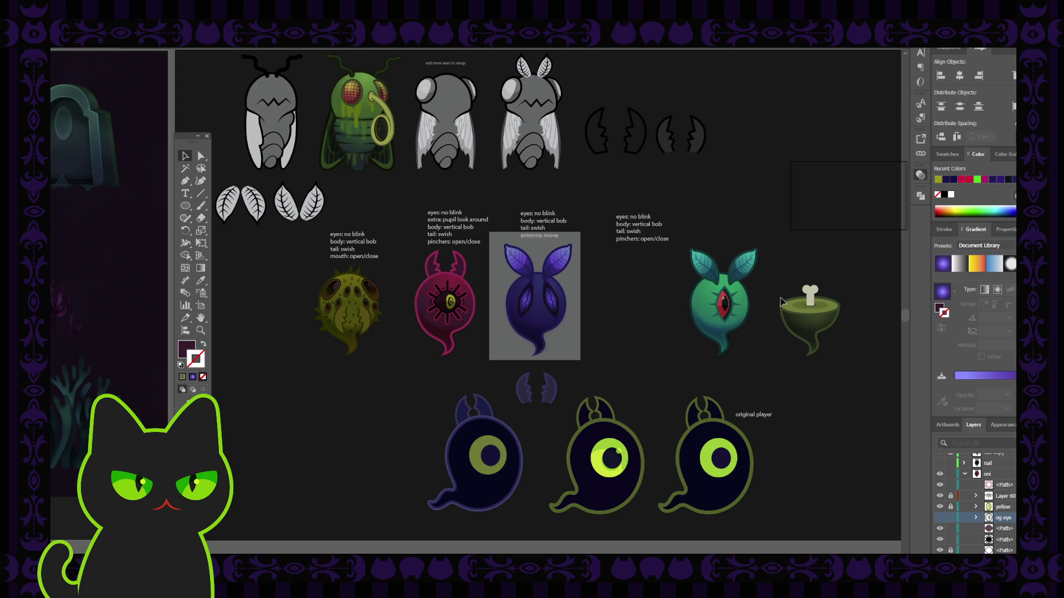
key(ctrl+plus)
key(ctrl+plus)
key(ctrl+plus)
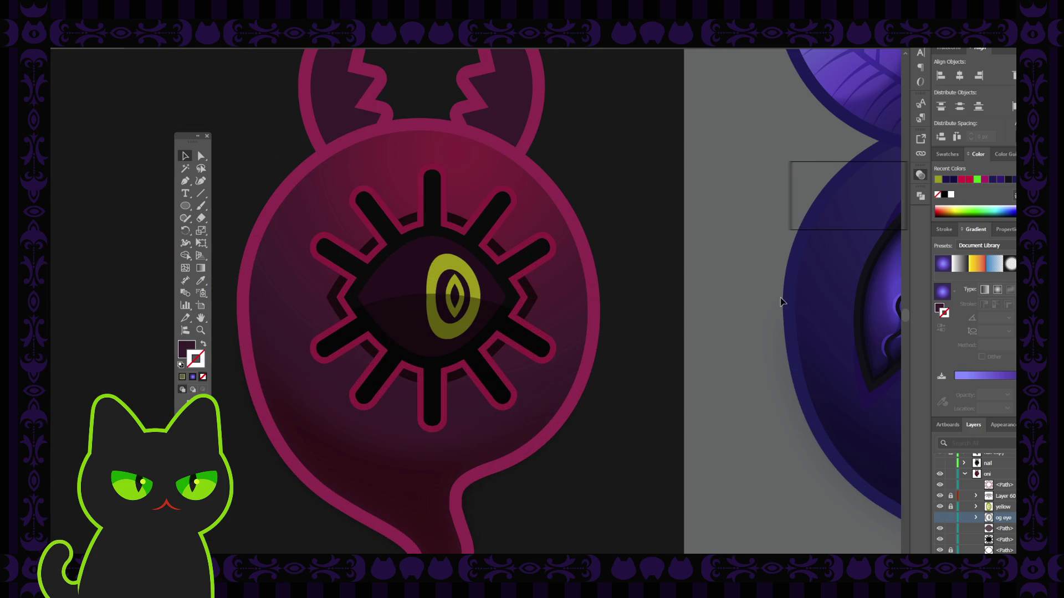
click(464, 277)
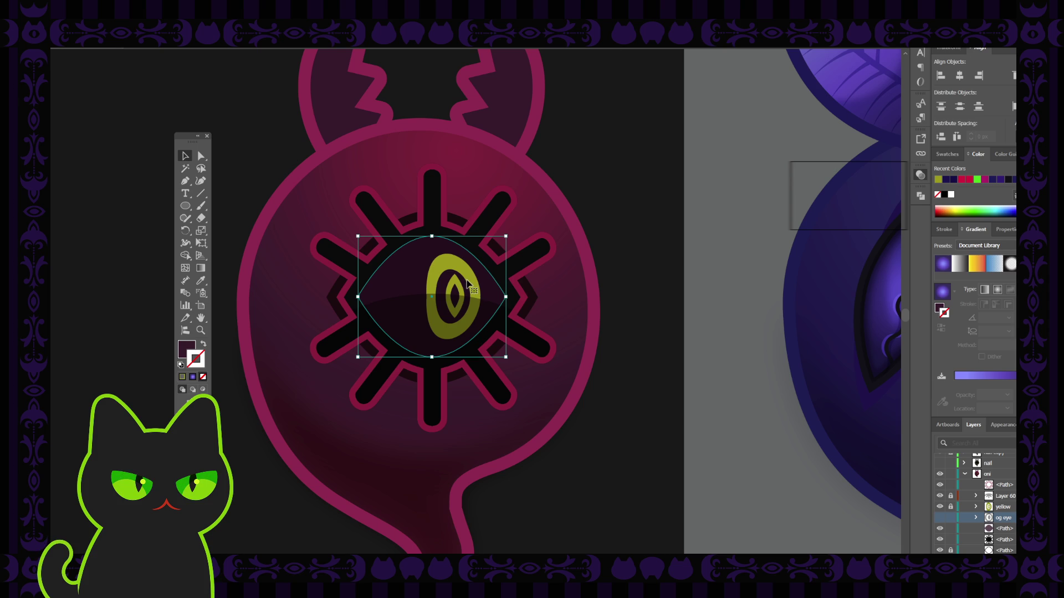
click(628, 293)
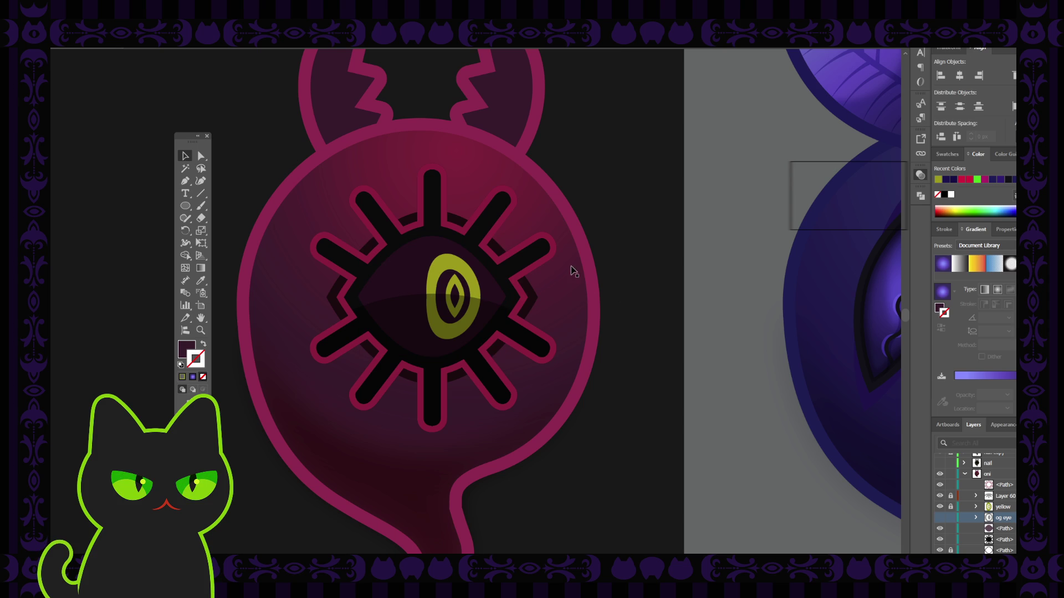
Move the body gradient's transparent stop to about 51.9% location at 0% opacity.
click(576, 303)
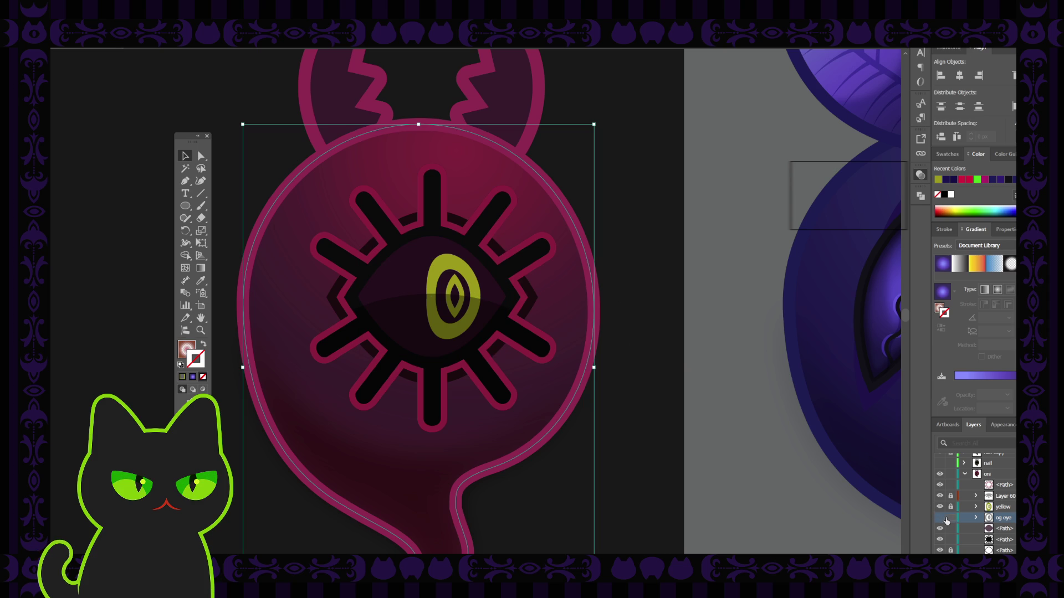
scroll(971, 529, down, 3)
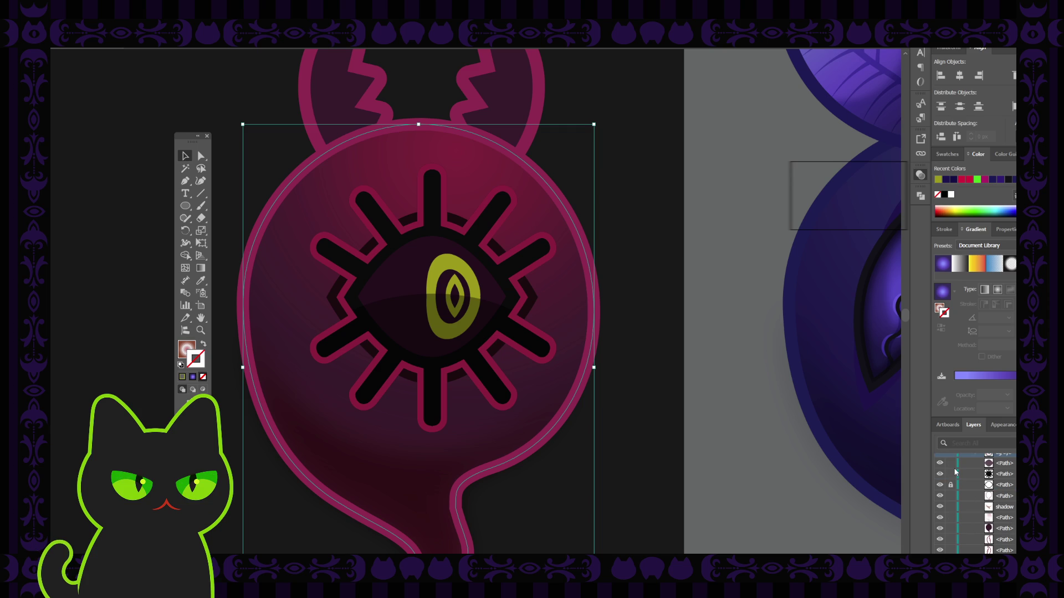
click(938, 309)
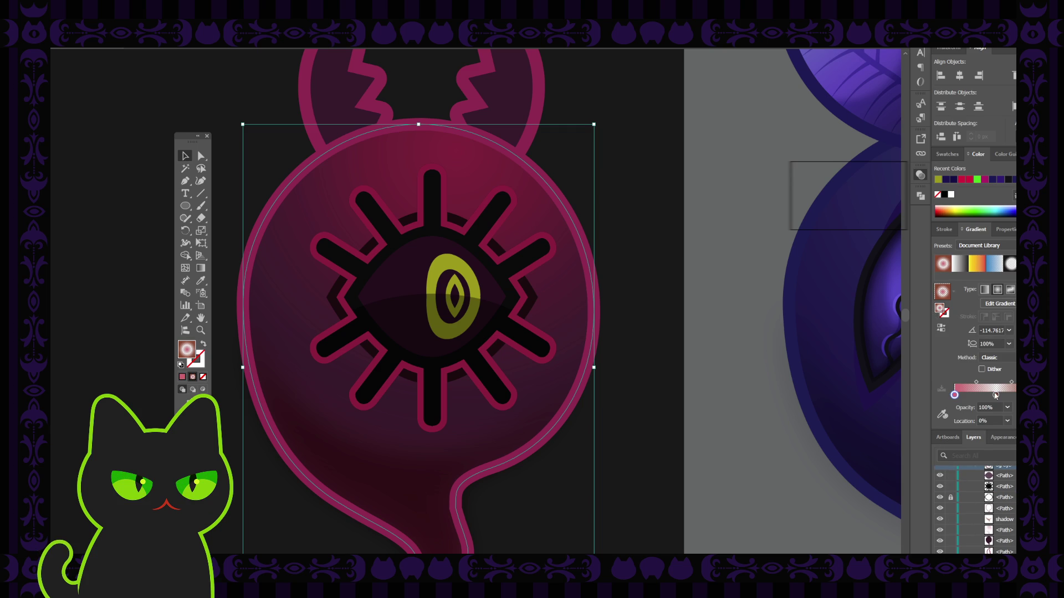
drag(996, 395, 1001, 395)
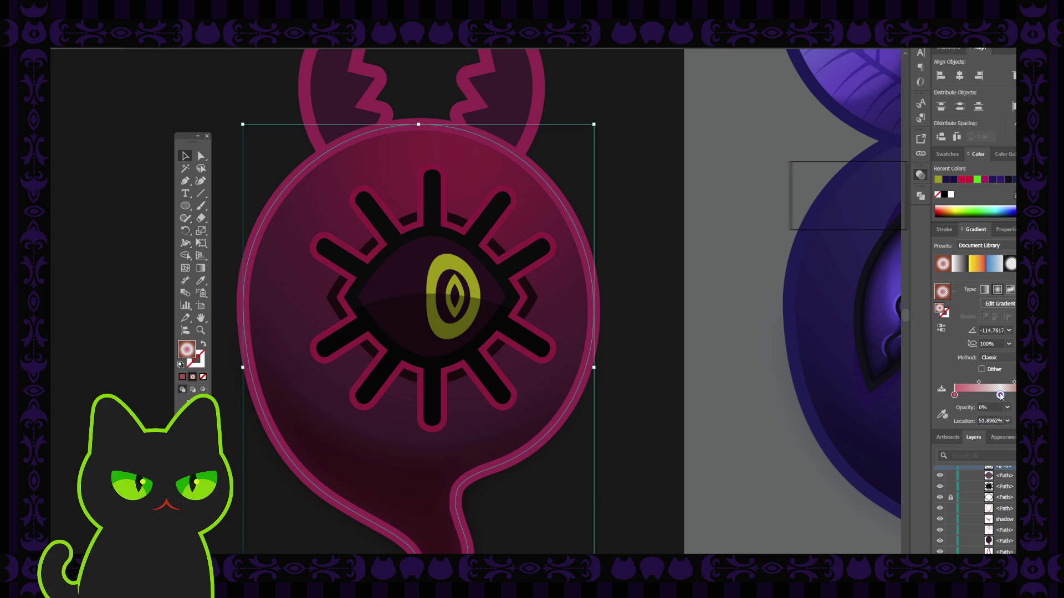
click(757, 339)
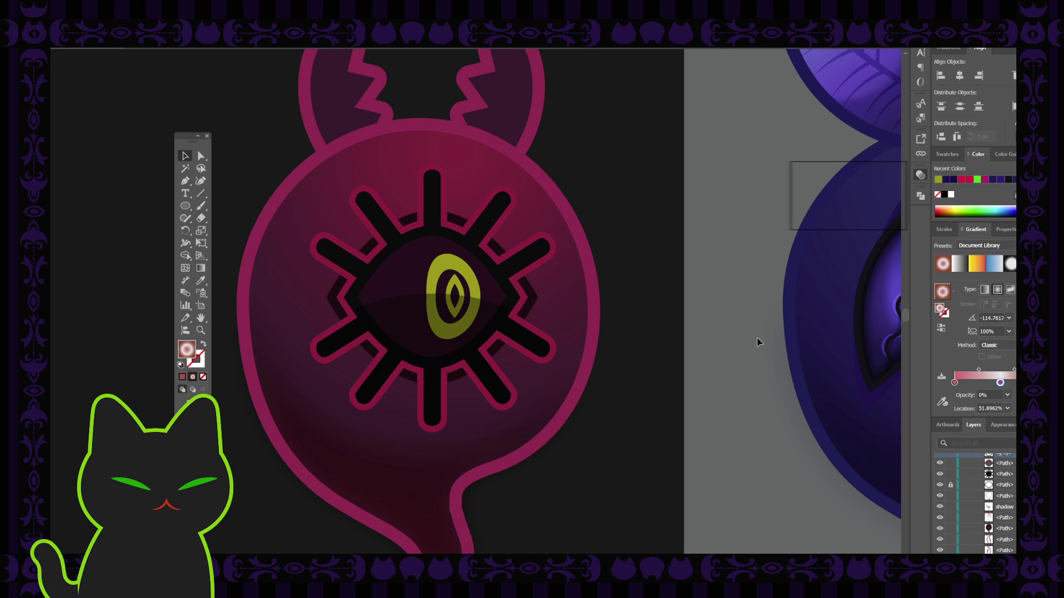
key(ctrl+minus)
key(ctrl+minus)
key(ctrl+minus)
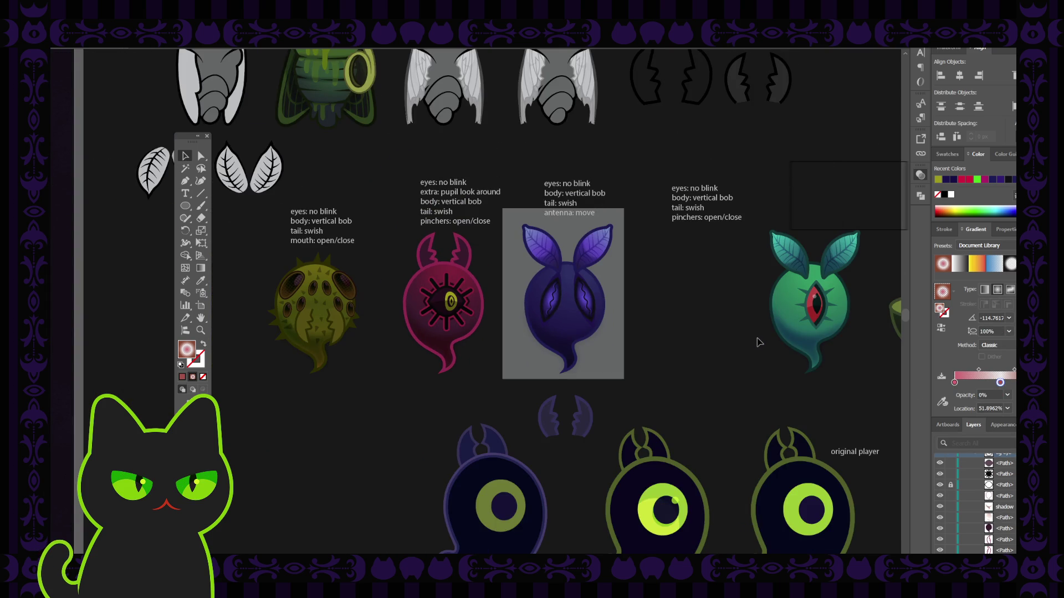
key(ctrl+plus)
key(ctrl+plus)
key(ctrl+plus)
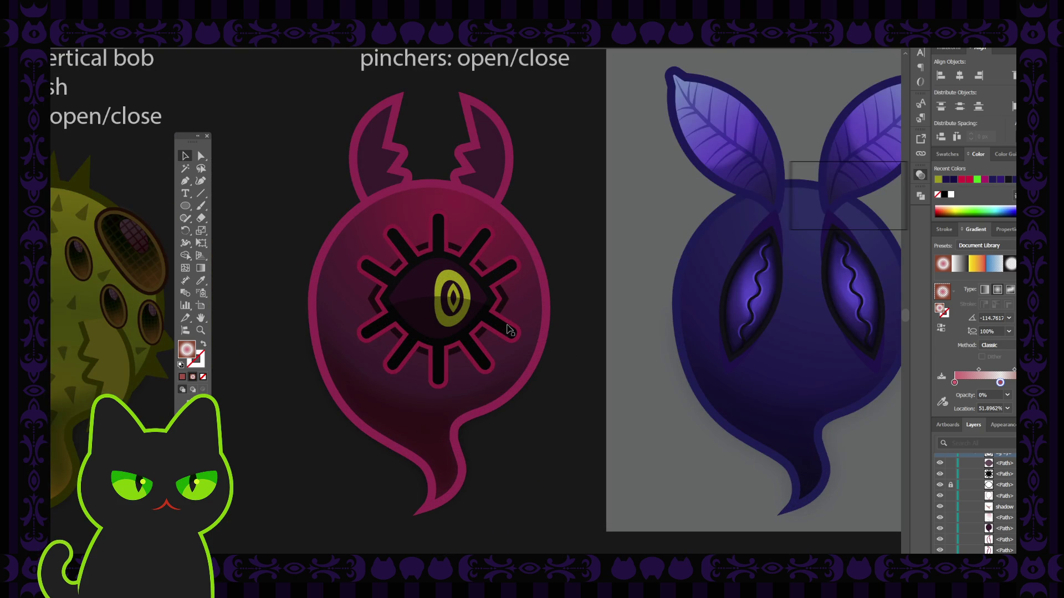
Select the dark eye and the body's lower gradient shape to inspect them.
click(456, 295)
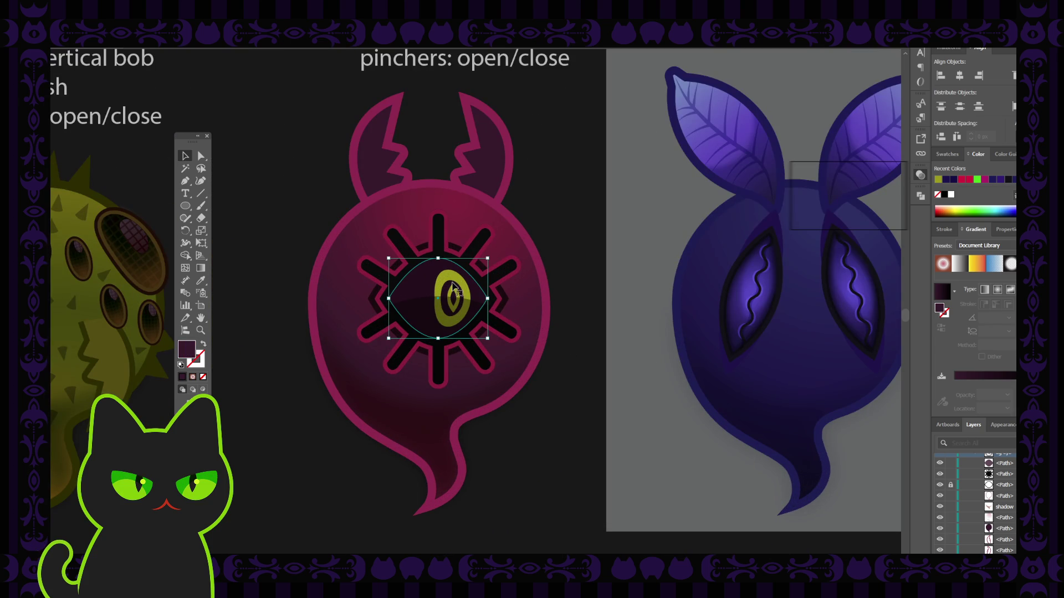
click(555, 351)
click(581, 363)
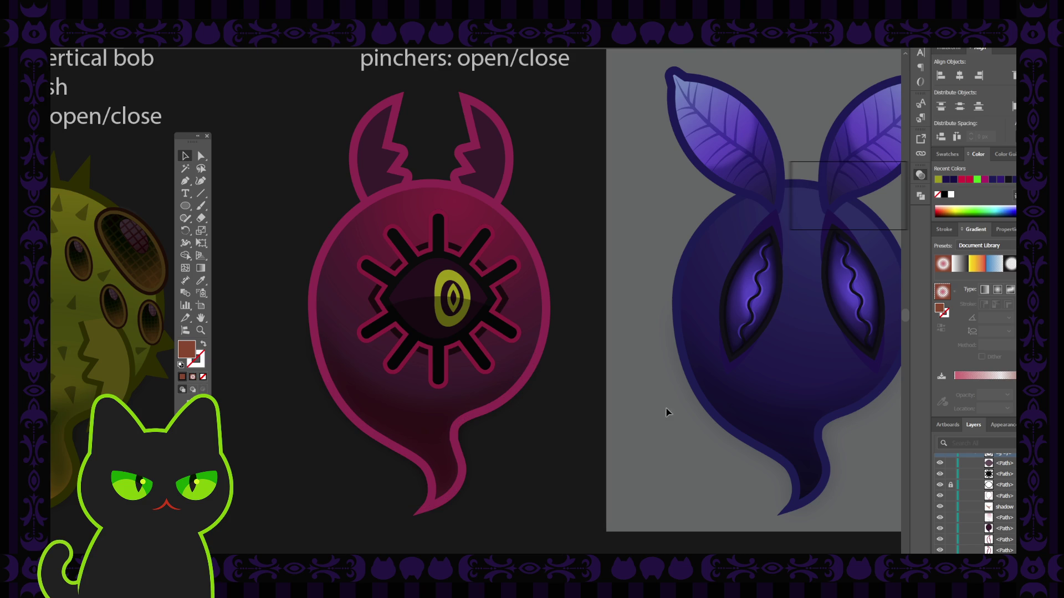
scroll(952, 494, up, 3)
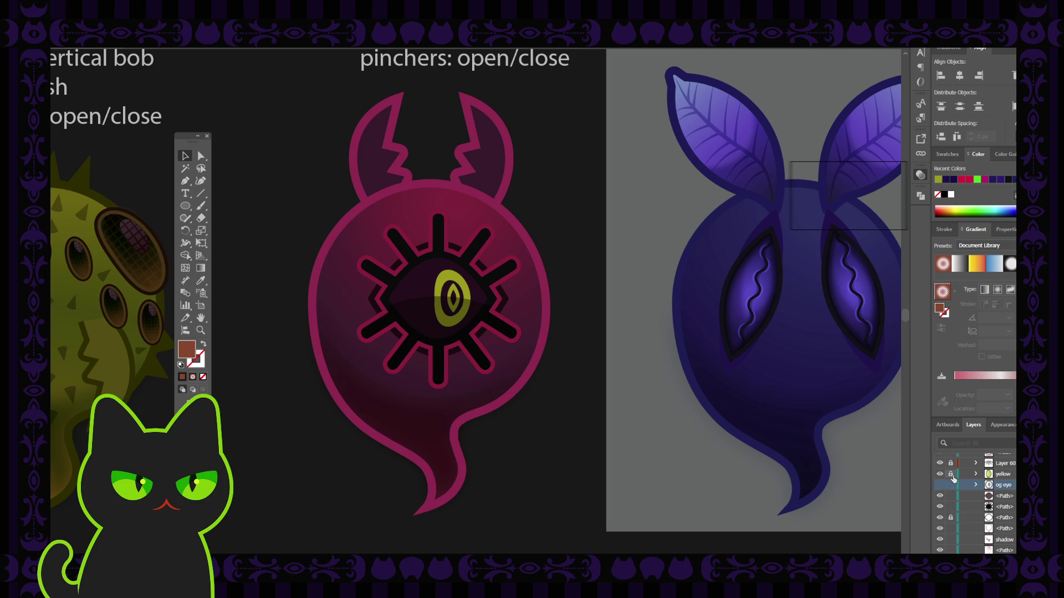
Edit the pupil's Warp effect, Squeeze then Fish, bending it into a narrow upright ring.
click(470, 298)
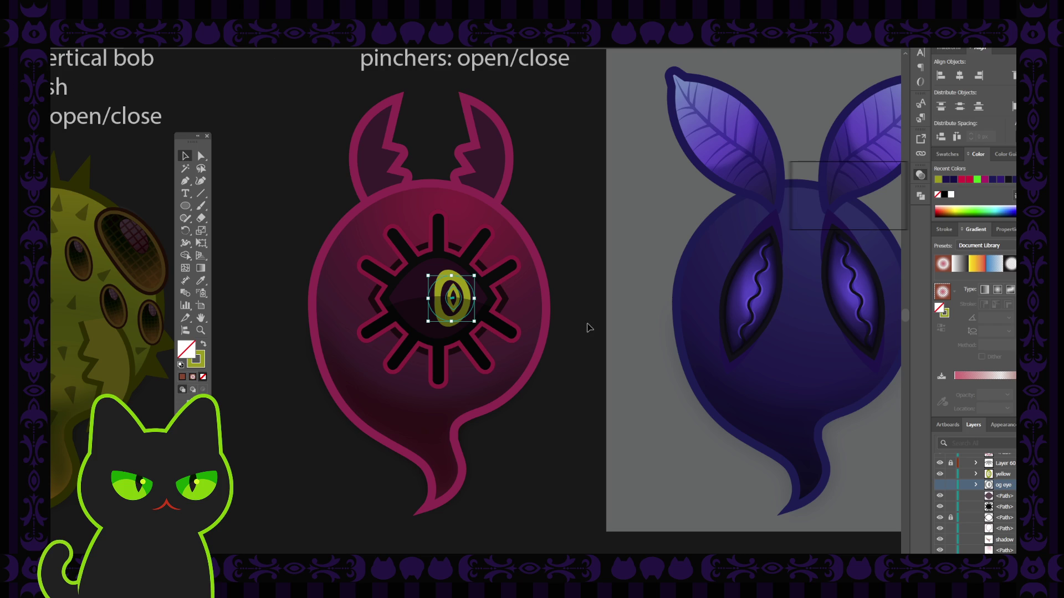
click(996, 425)
click(977, 455)
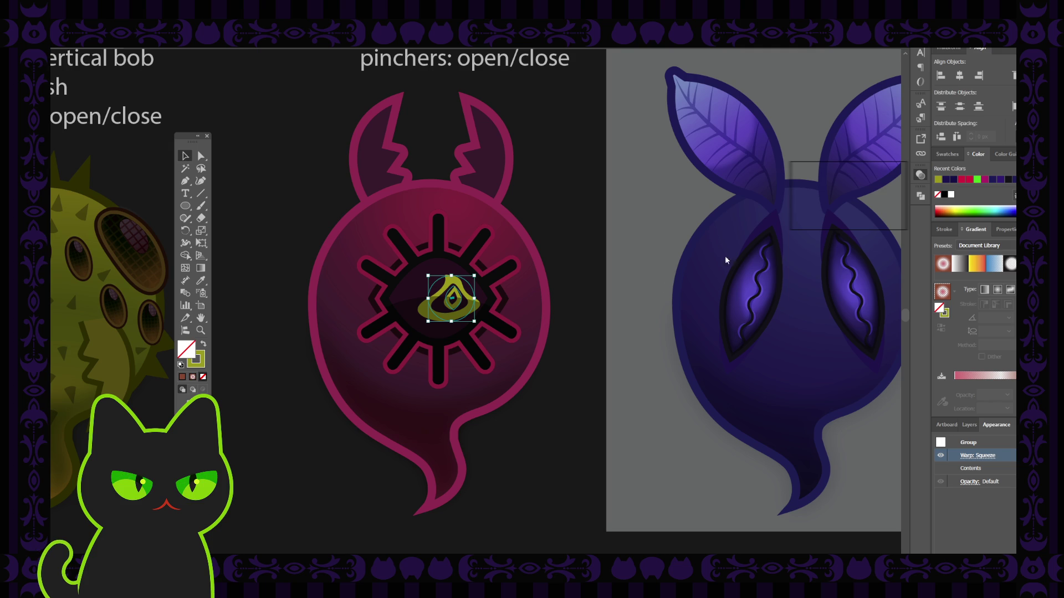
click(647, 287)
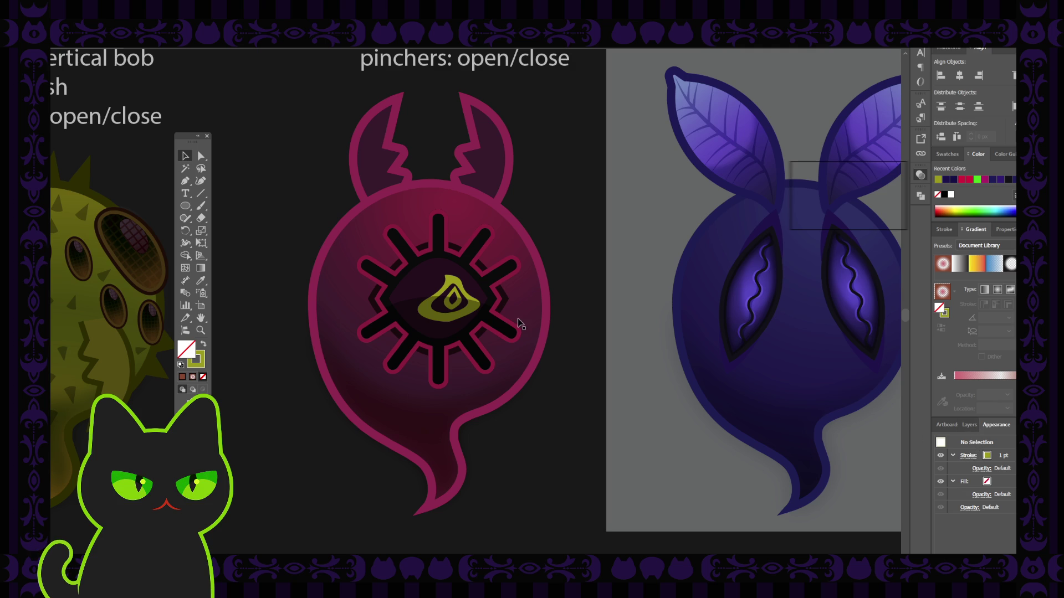
click(453, 284)
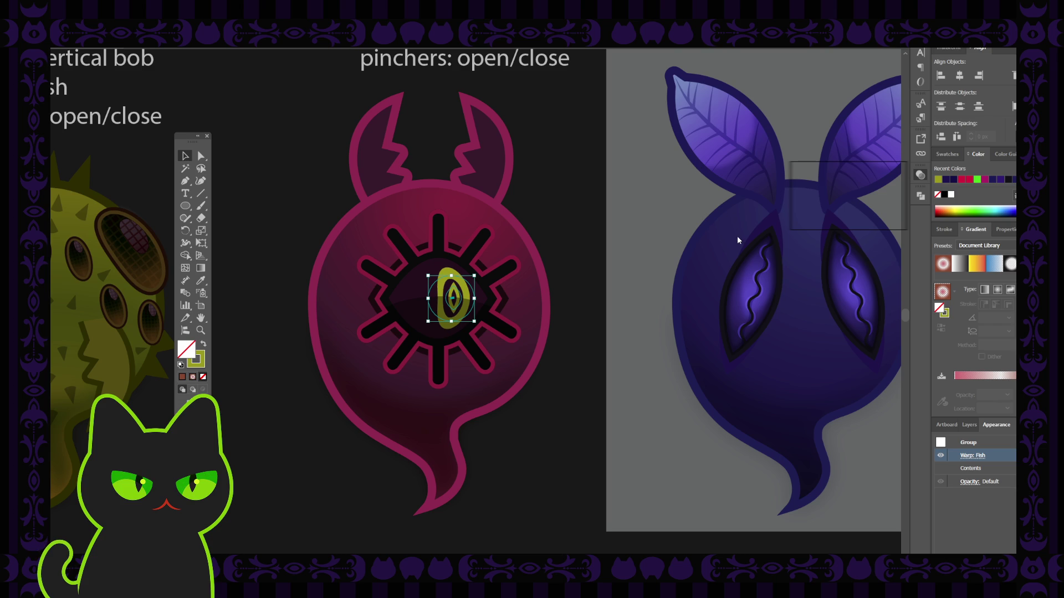
click(614, 232)
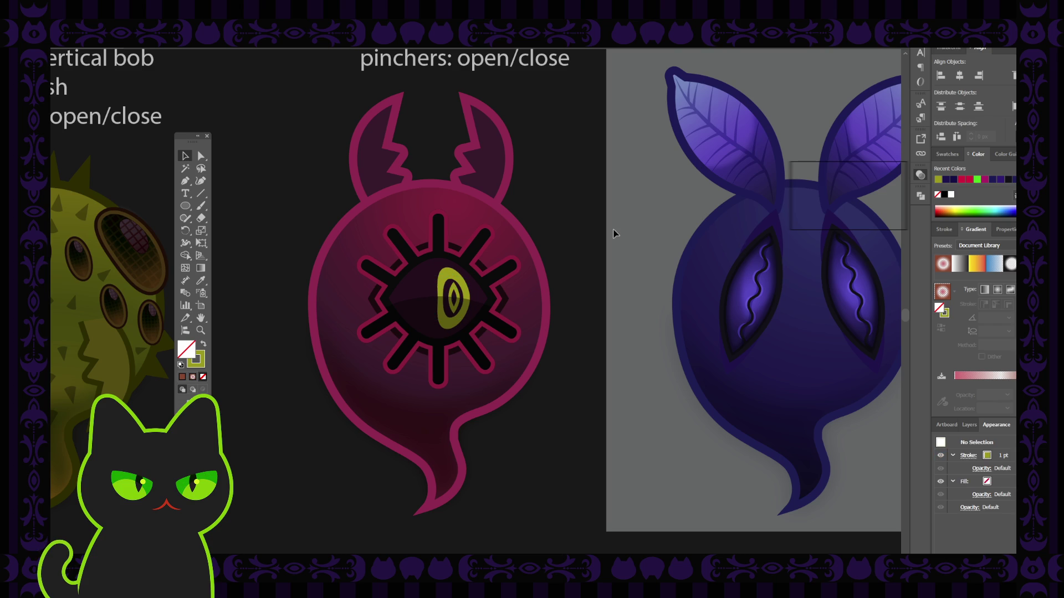
Widen the pupil group toward the left, compare at full-sheet zoom, then undo it.
key(ctrl+minus)
key(ctrl+minus)
key(ctrl+minus)
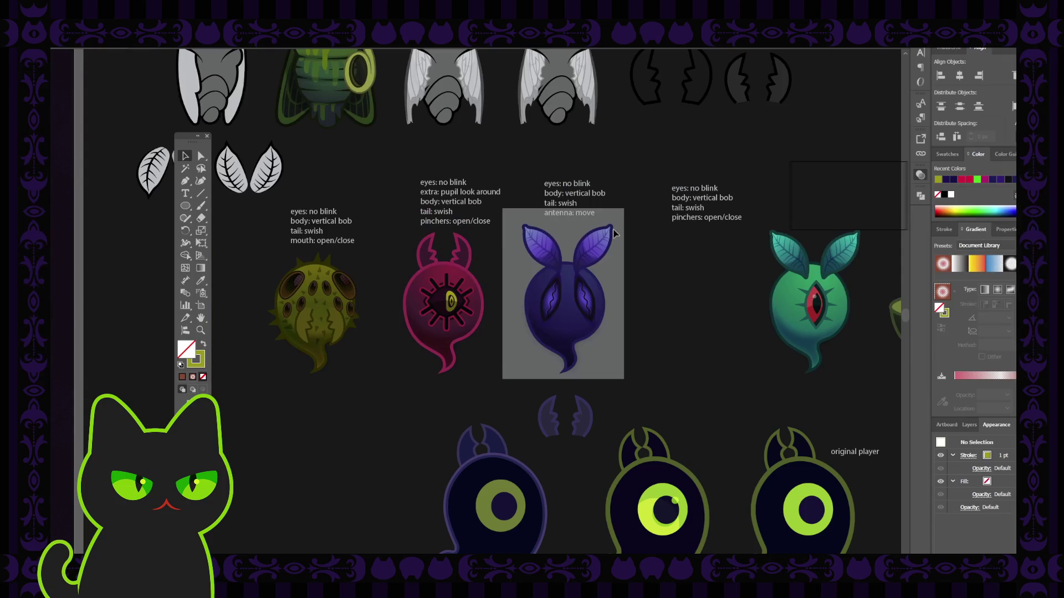
key(ctrl+plus)
key(ctrl+plus)
key(ctrl+plus)
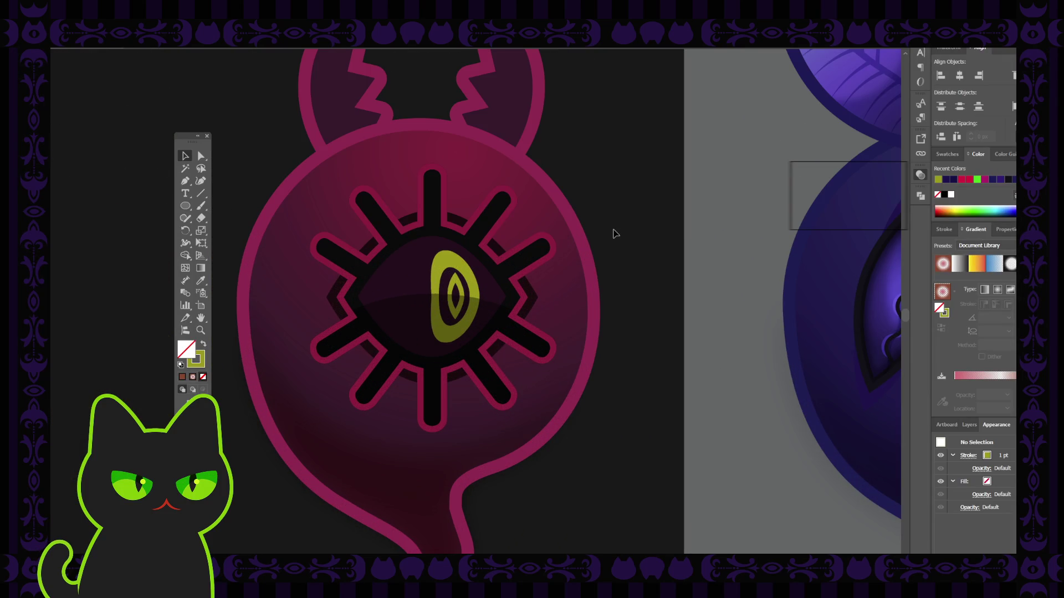
click(442, 291)
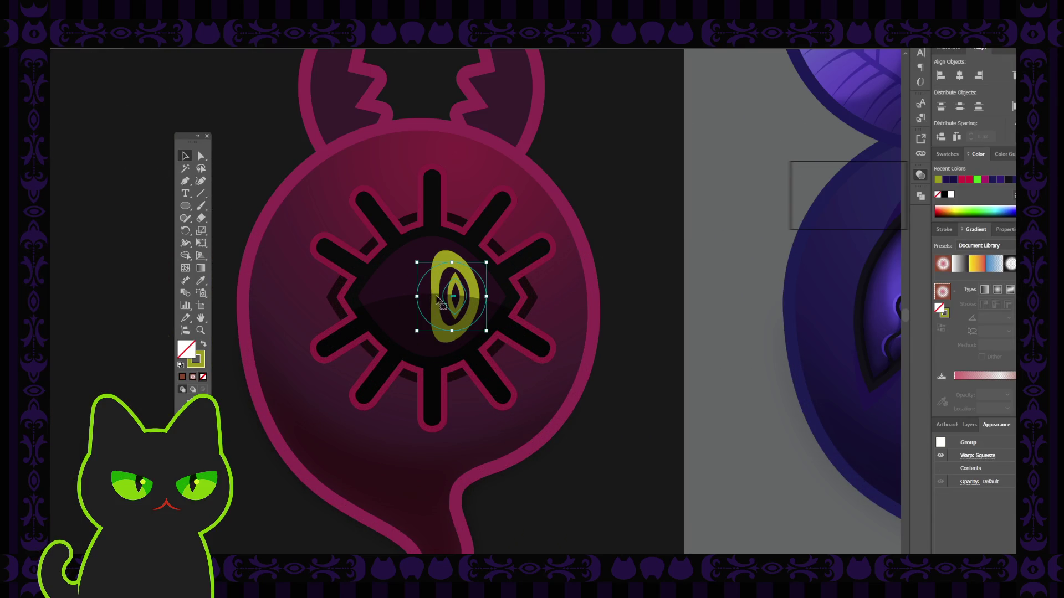
drag(417, 297, 405, 297)
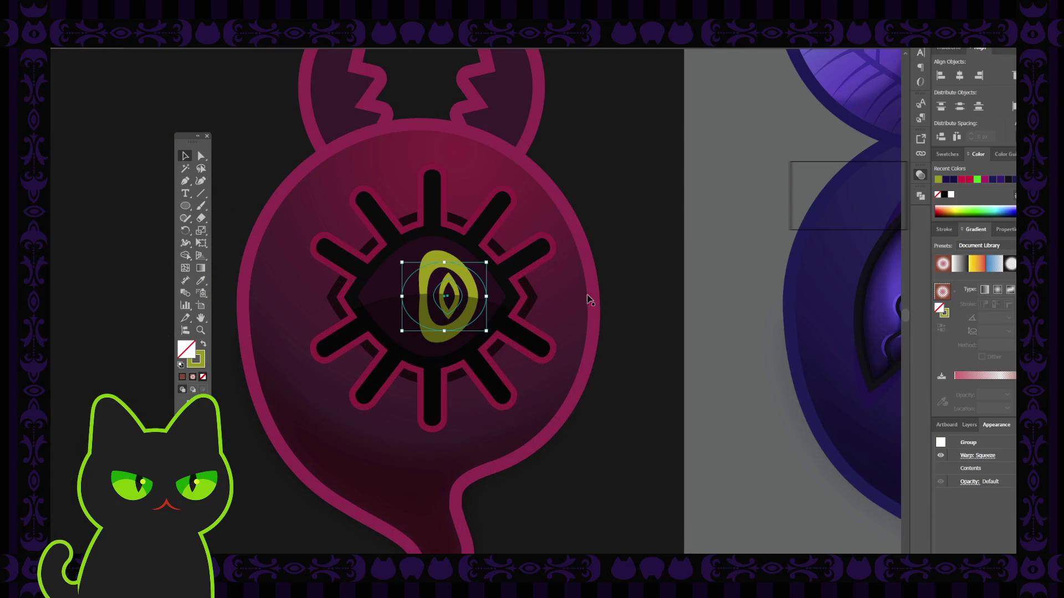
click(637, 280)
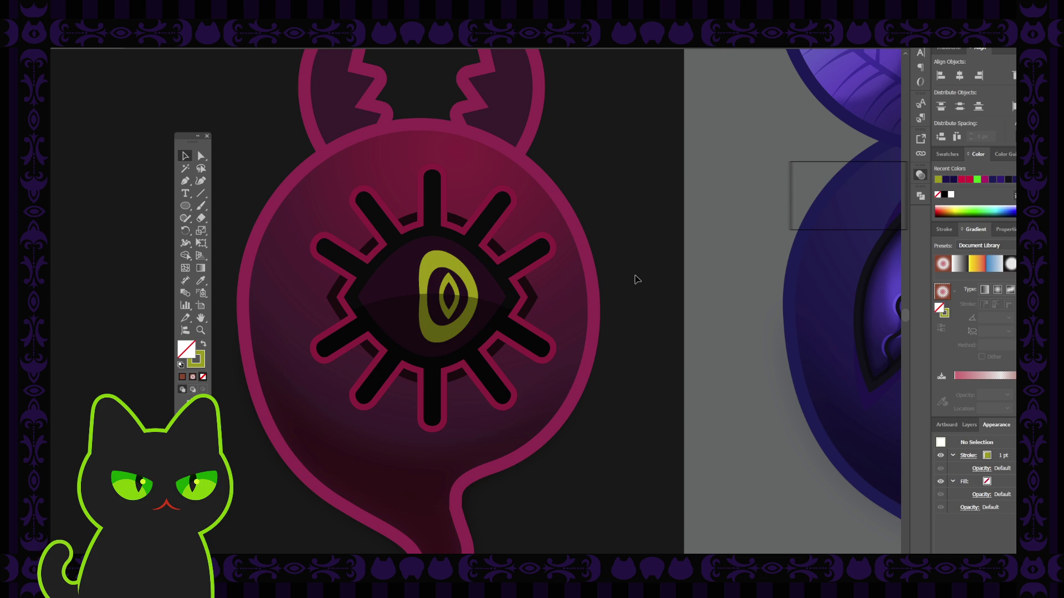
key(ctrl+minus)
key(ctrl+minus)
key(ctrl+minus)
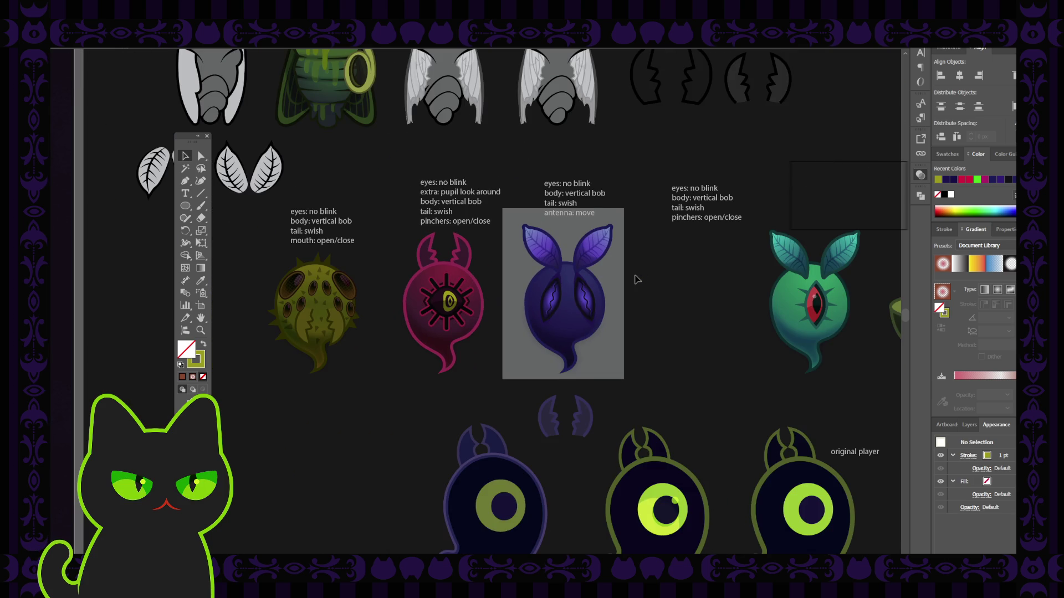
key(ctrl+plus)
key(ctrl+plus)
key(ctrl+plus)
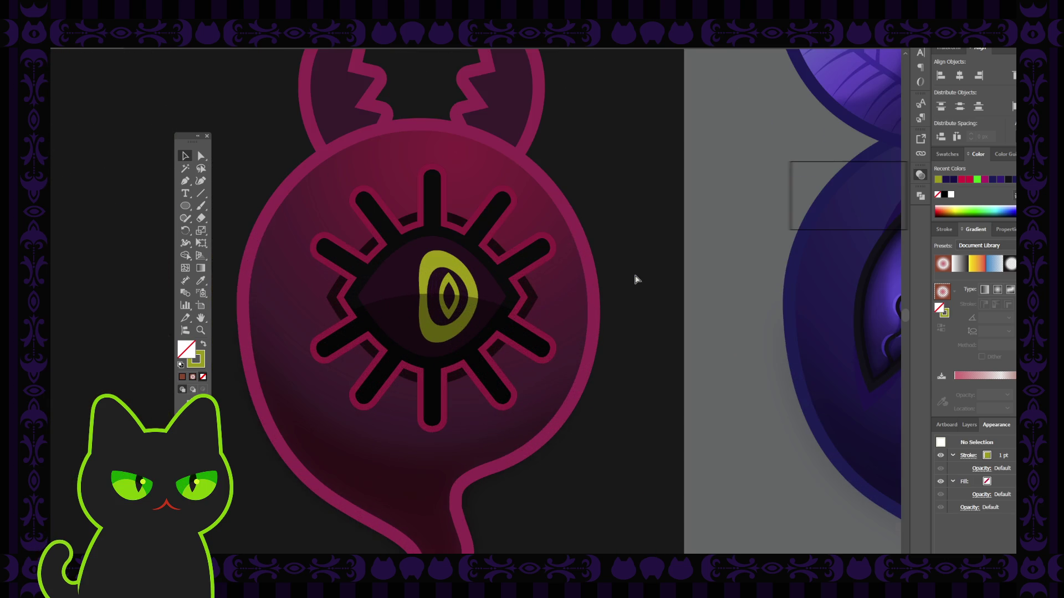
key(ctrl+z)
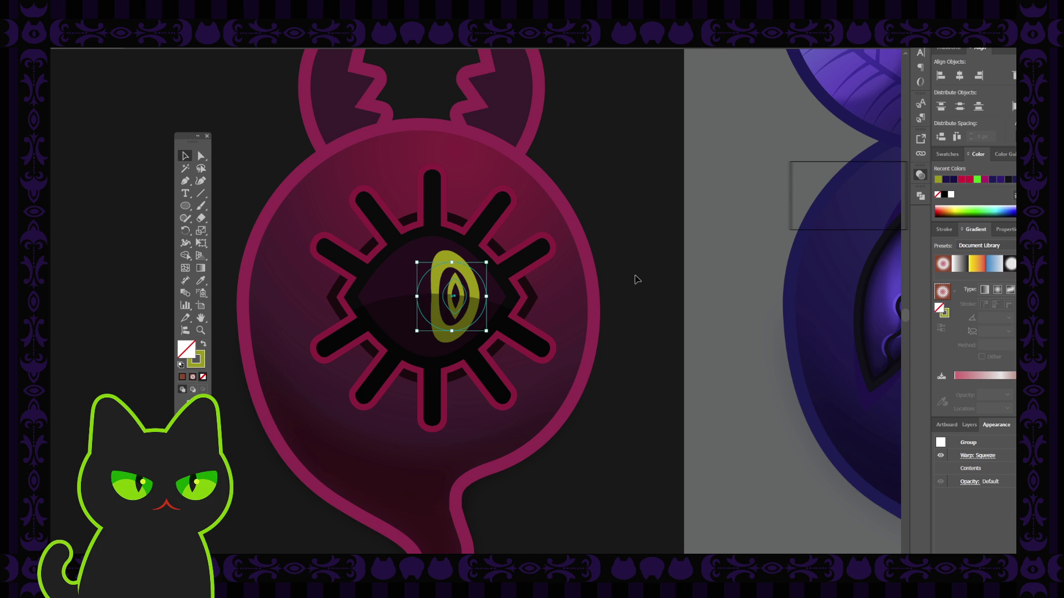
Re-tune the pupil's Warp: Squeeze settings for a slightly rounder upright oval.
click(972, 456)
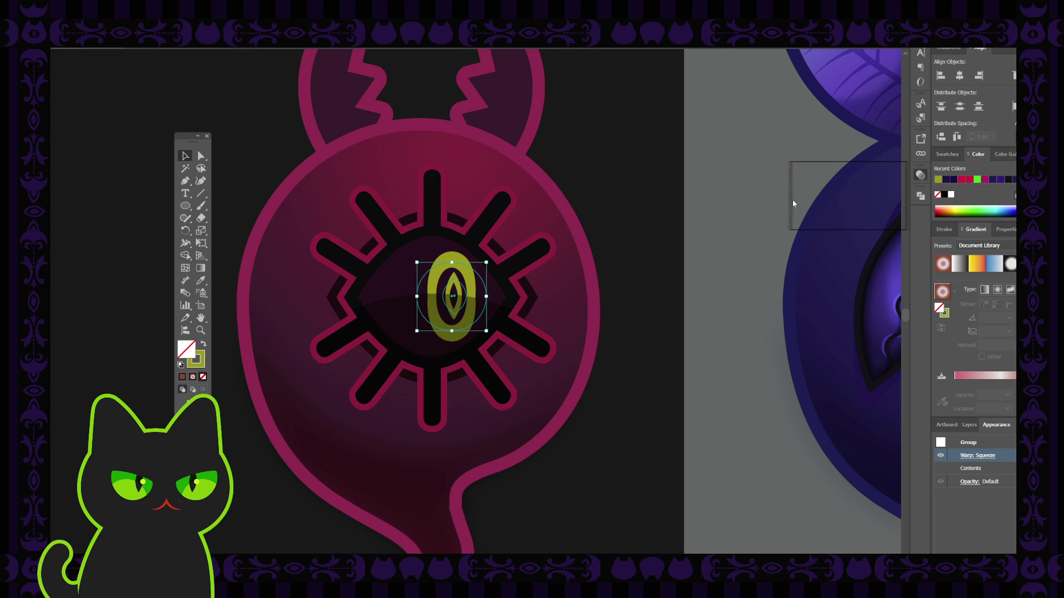
click(723, 258)
click(467, 283)
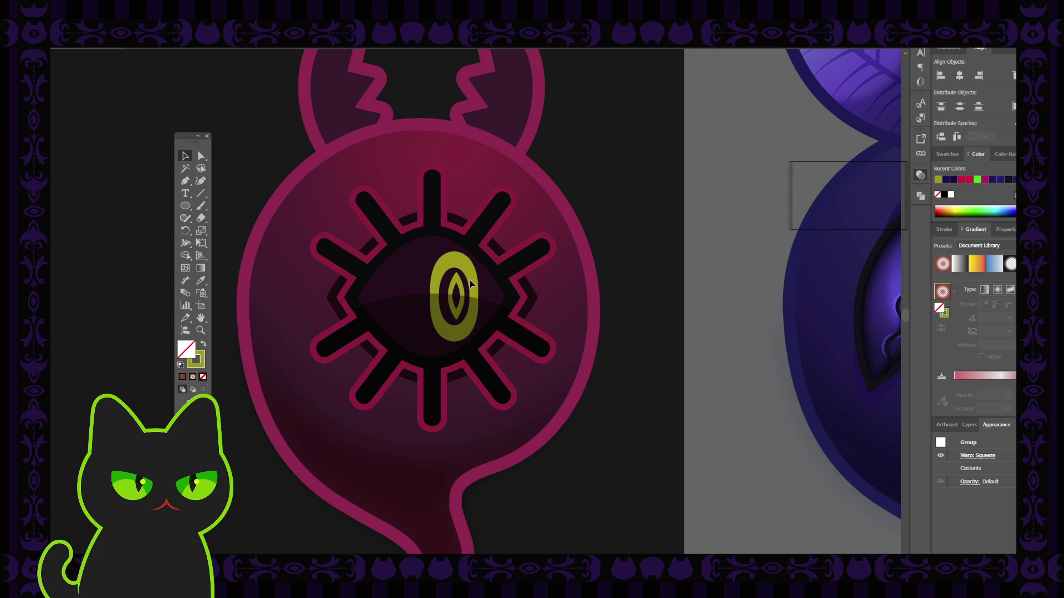
click(670, 290)
click(185, 207)
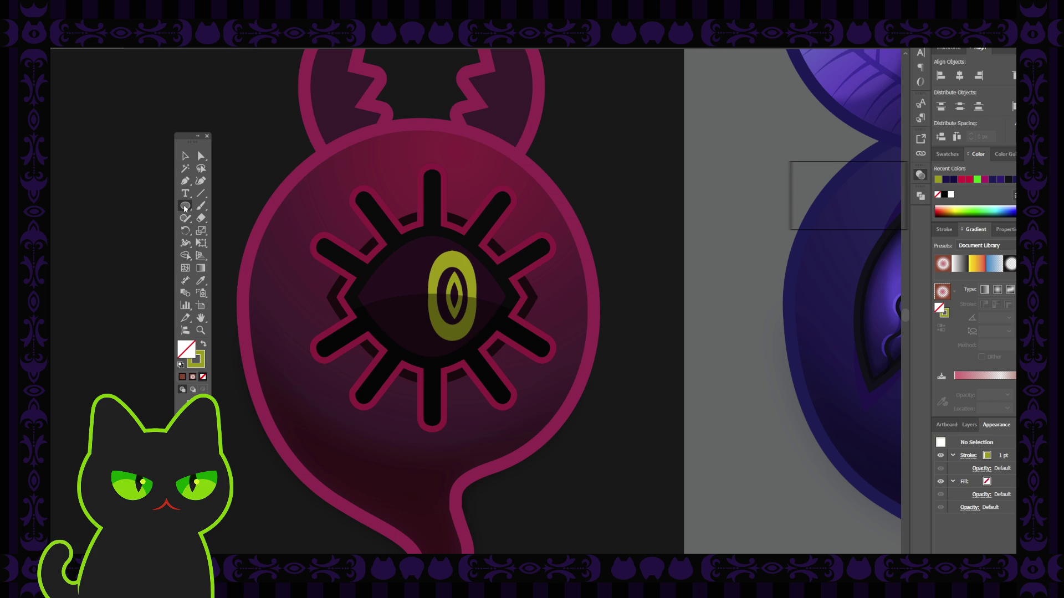
Draw a small circle and give it a pale pink fill using the Eyedropper and colour sliders.
drag(618, 182, 641, 204)
click(205, 345)
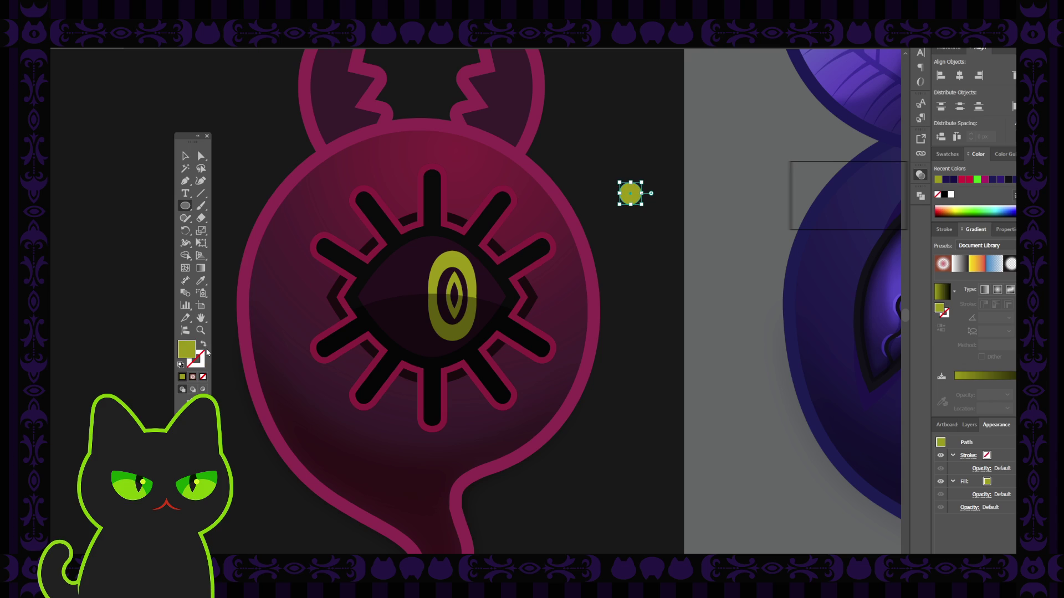
key(v)
key(i)
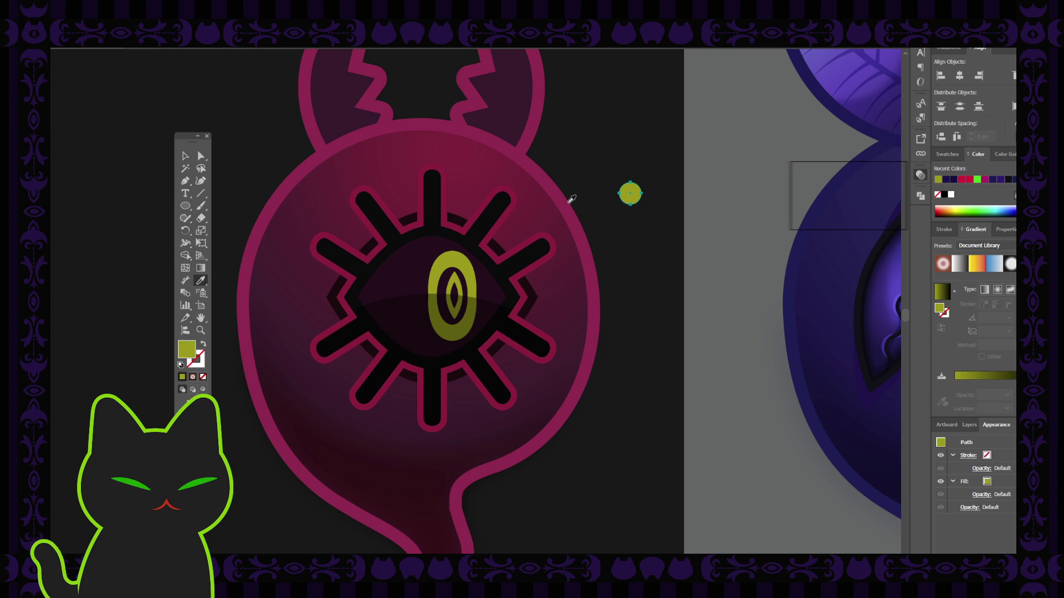
click(420, 264)
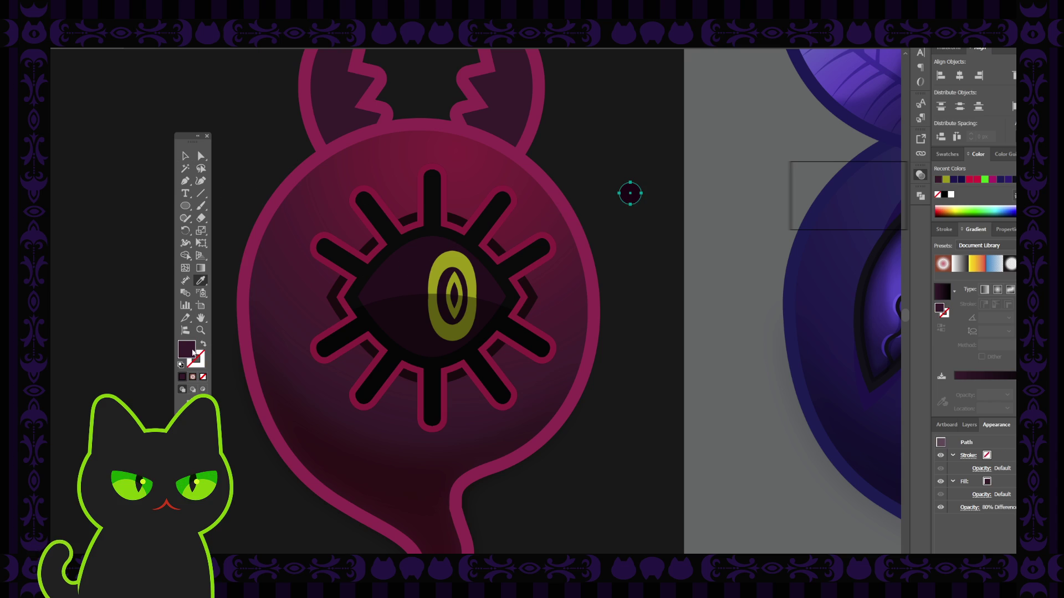
click(875, 129)
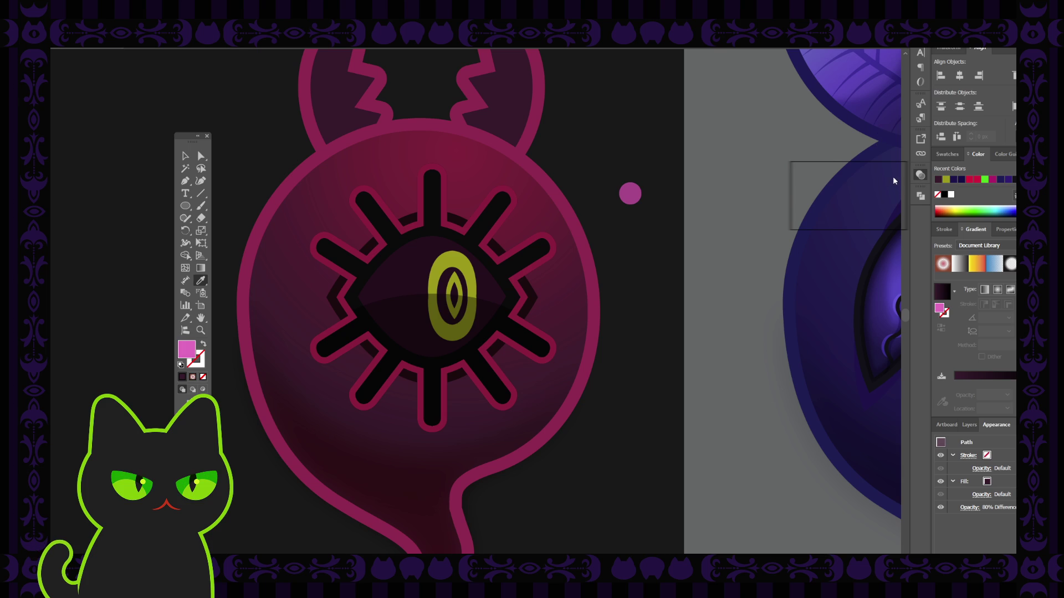
click(874, 217)
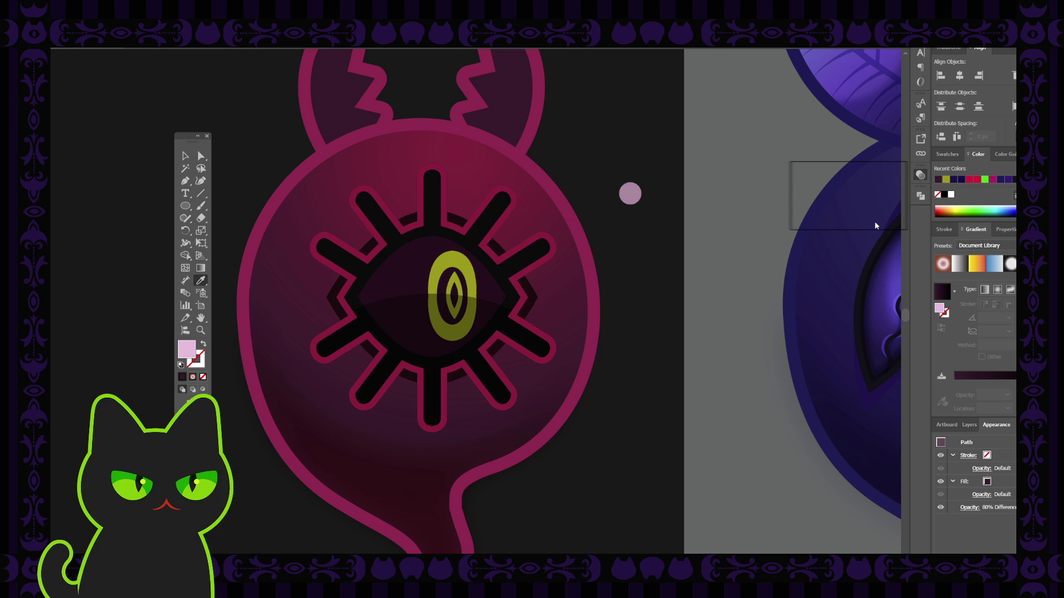
drag(875, 233, 875, 237)
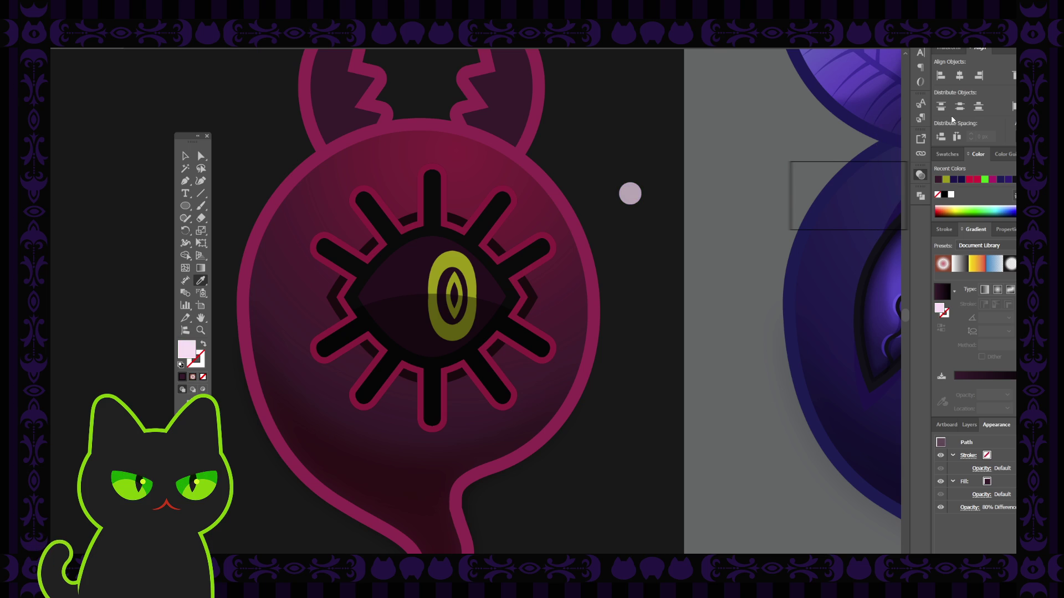
Place the pale pink highlight circle just right of the ghost's head.
click(185, 155)
drag(637, 199, 436, 274)
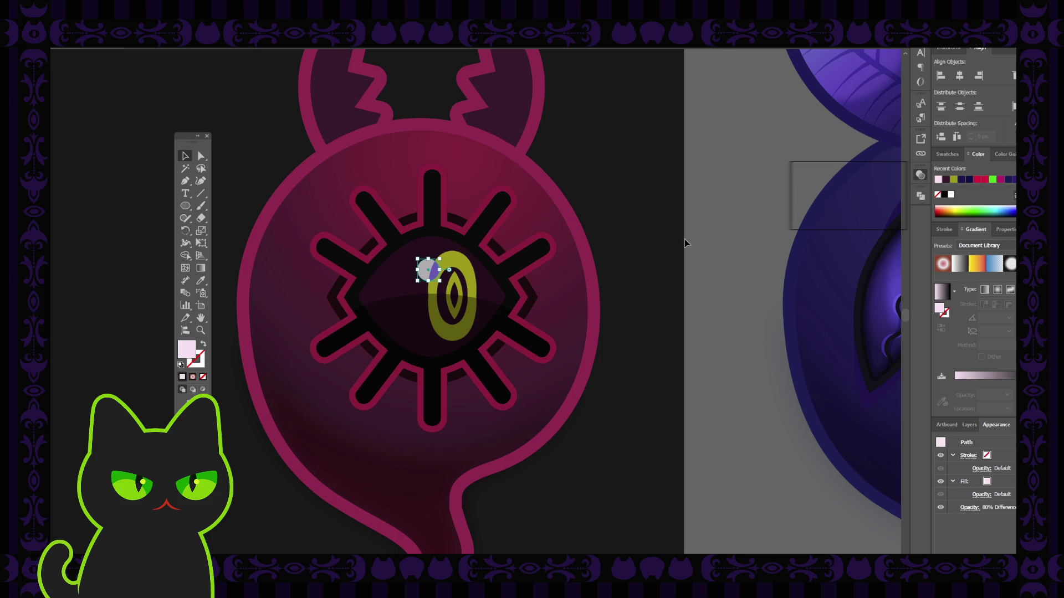
click(745, 227)
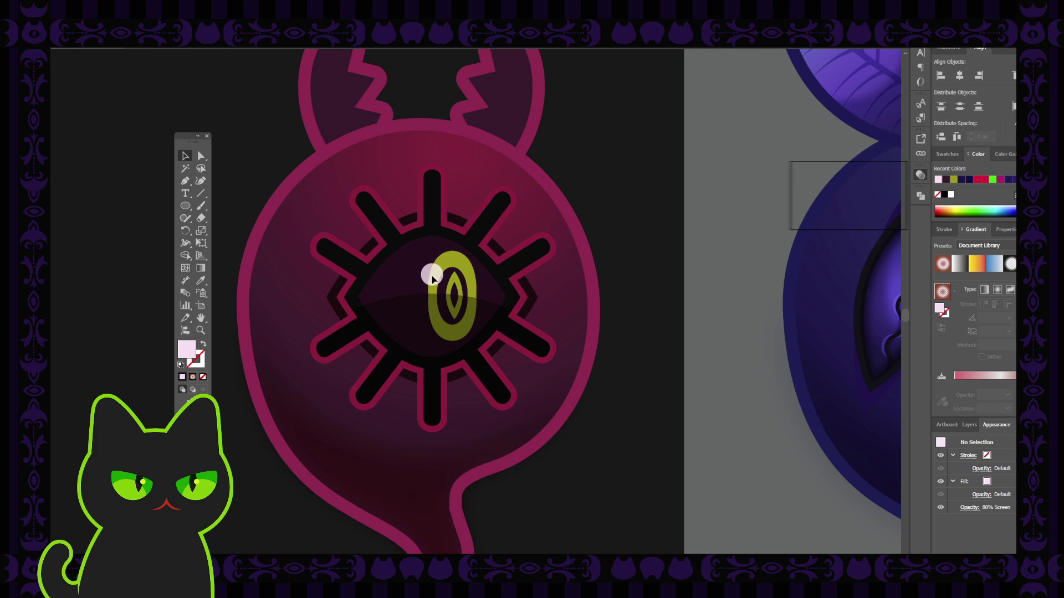
click(432, 272)
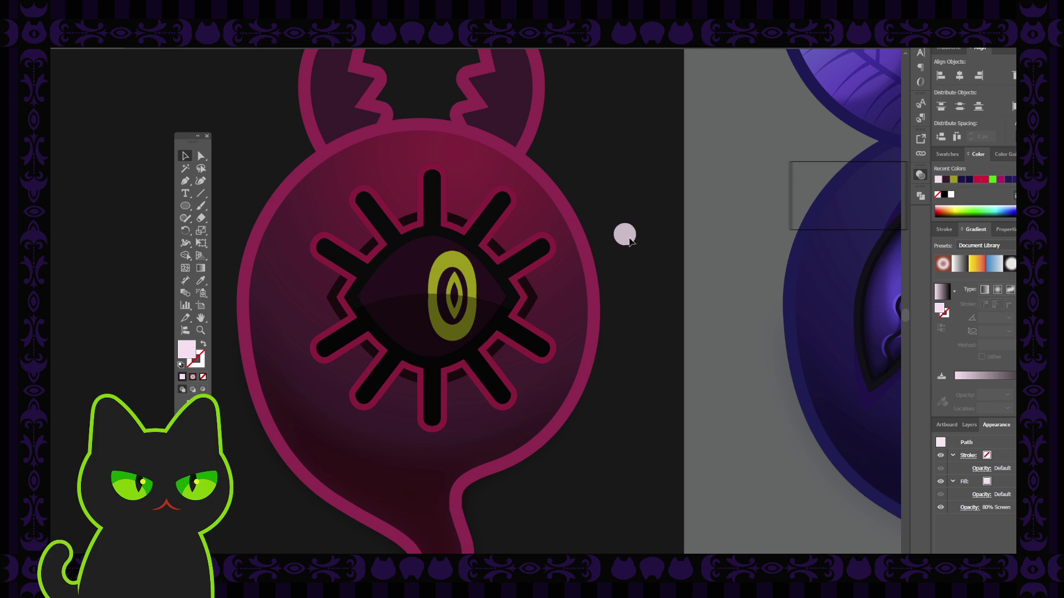
drag(628, 242, 642, 237)
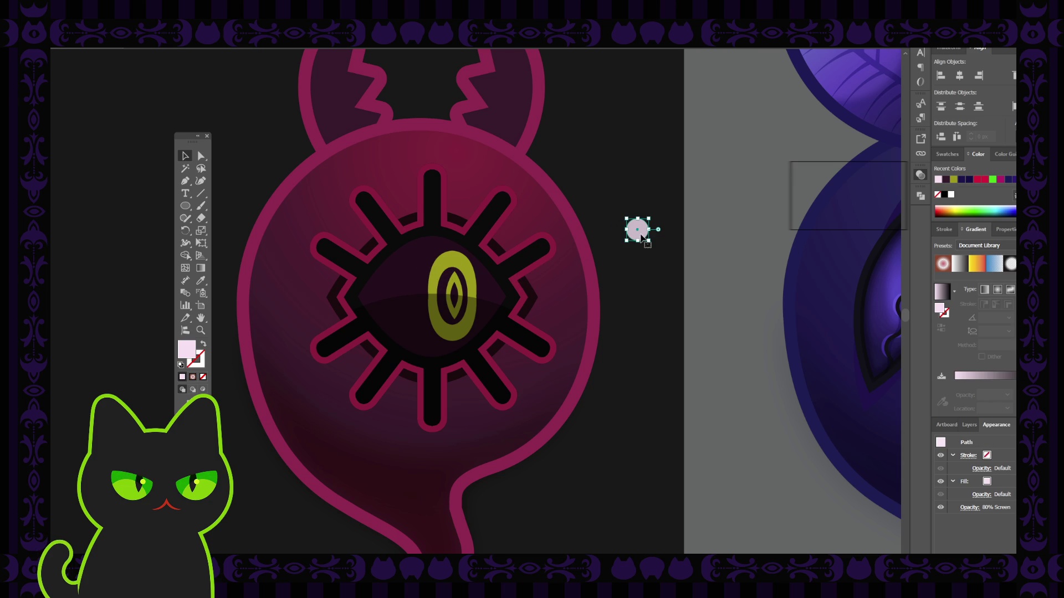
click(637, 294)
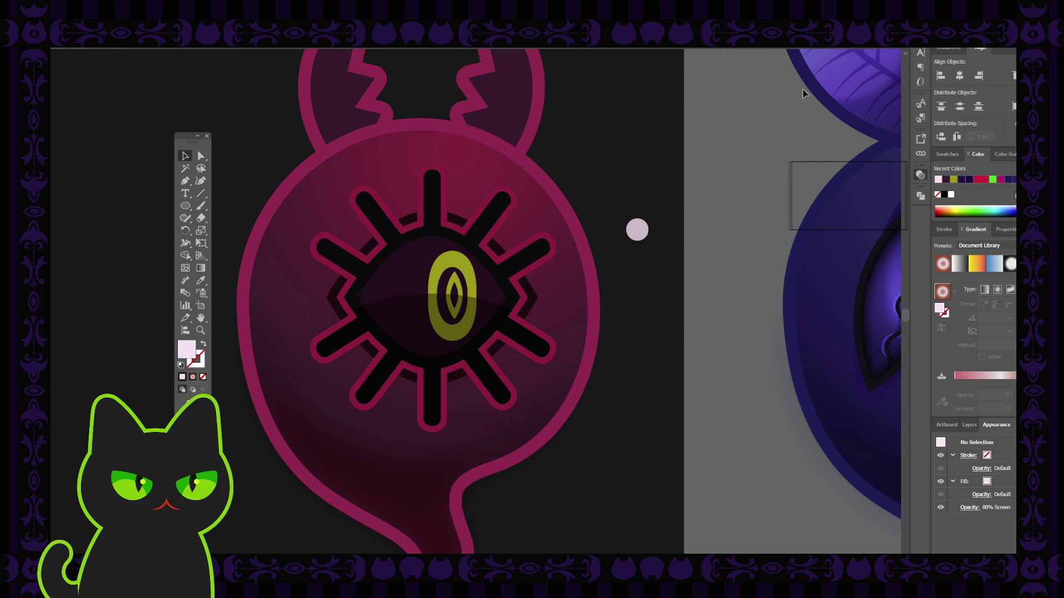
After several undone tries, paint a short pale pink brush stroke left of the iris.
key(b)
drag(435, 321, 416, 328)
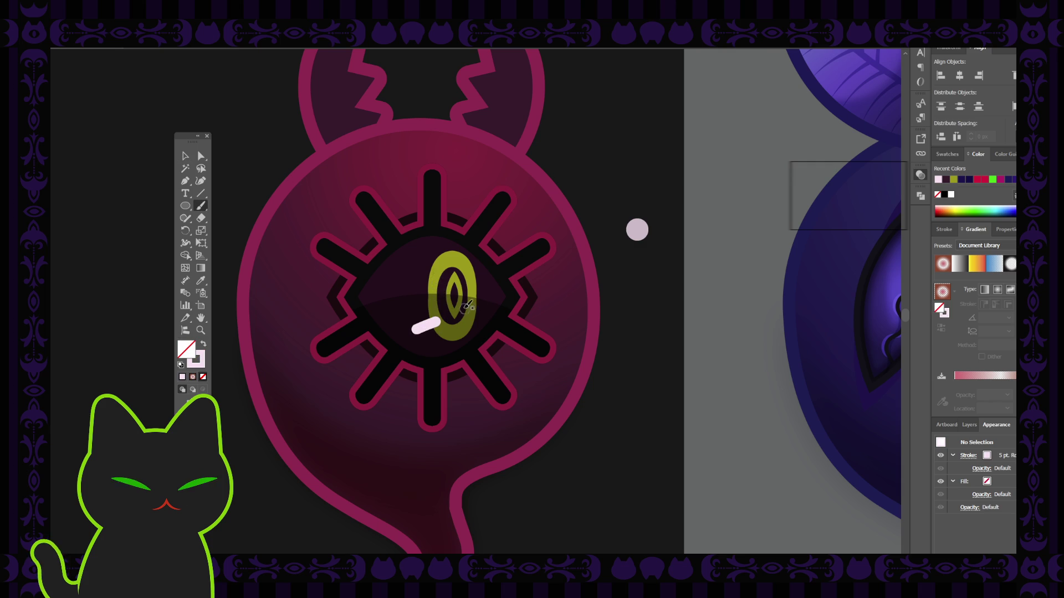
key(ctrl+z)
drag(441, 321, 418, 333)
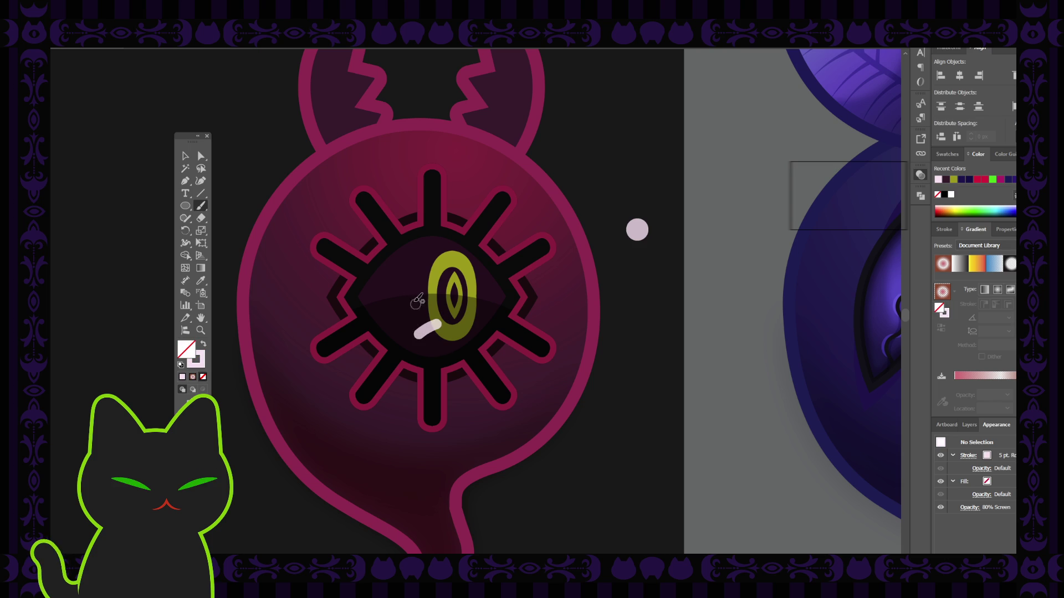
key(ctrl+z)
drag(441, 269, 419, 259)
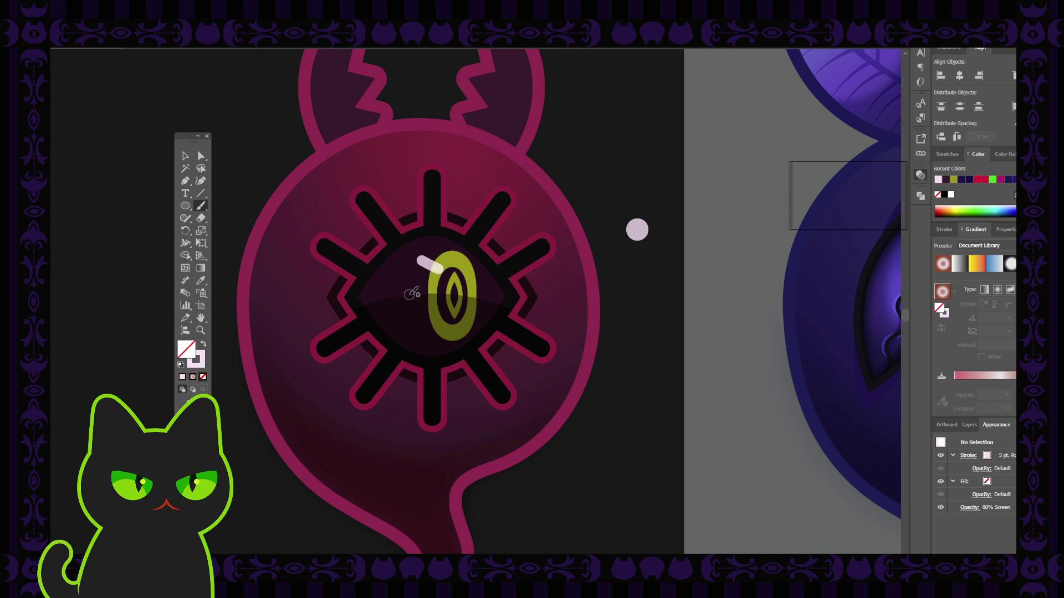
key(ctrl+z)
key(shift+x)
drag(435, 296, 404, 295)
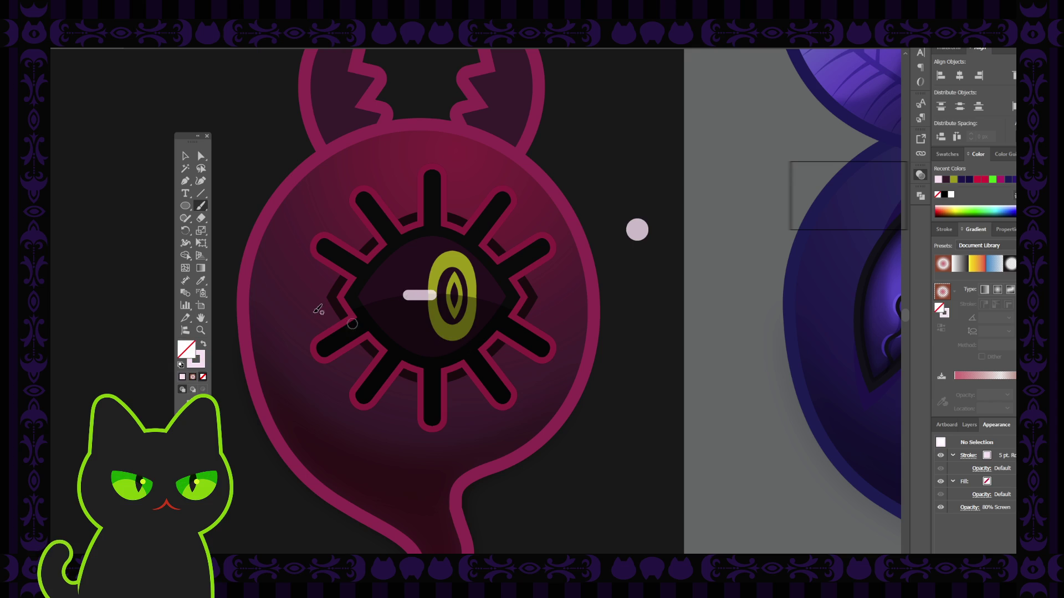
Move the short pill-shaped stroke out of the eye onto the canvas beside the ghost.
key(v)
drag(424, 298, 421, 297)
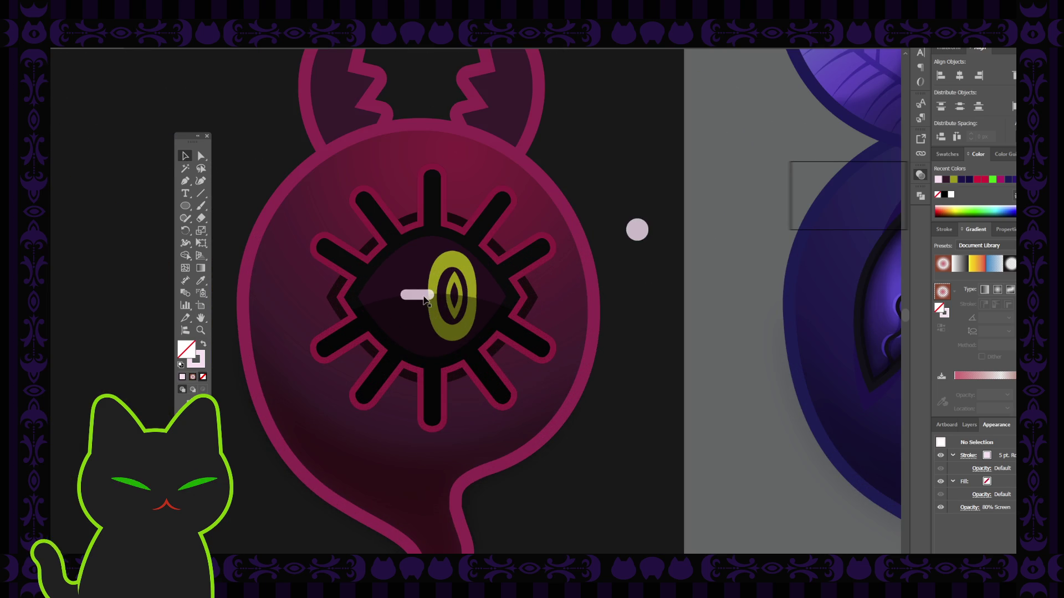
drag(433, 299, 628, 202)
click(641, 291)
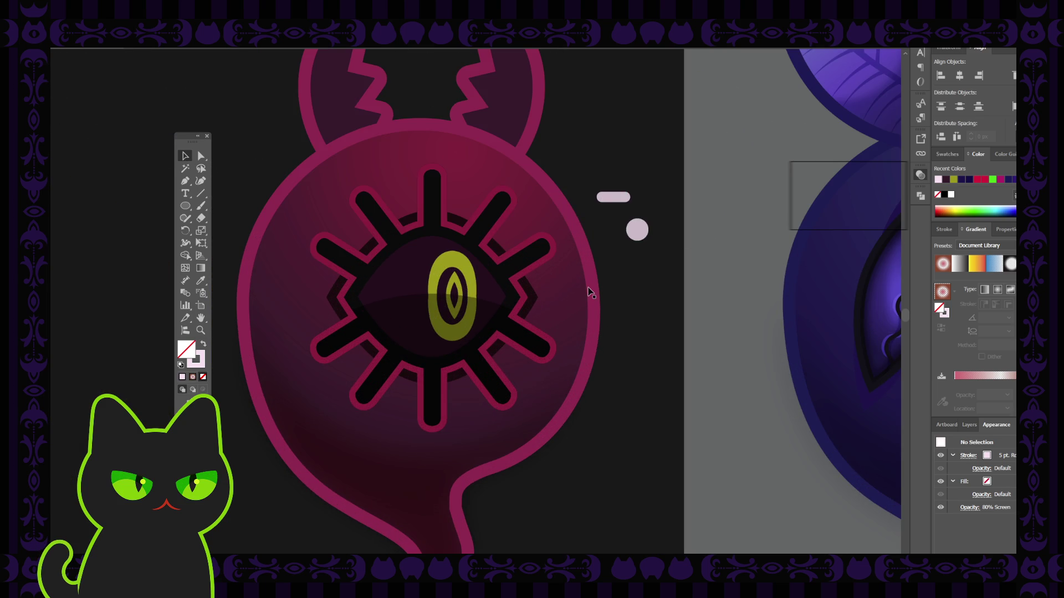
Paint a short pale pink highlight at the upper-left of the yellow pupil.
key(b)
drag(437, 322, 422, 332)
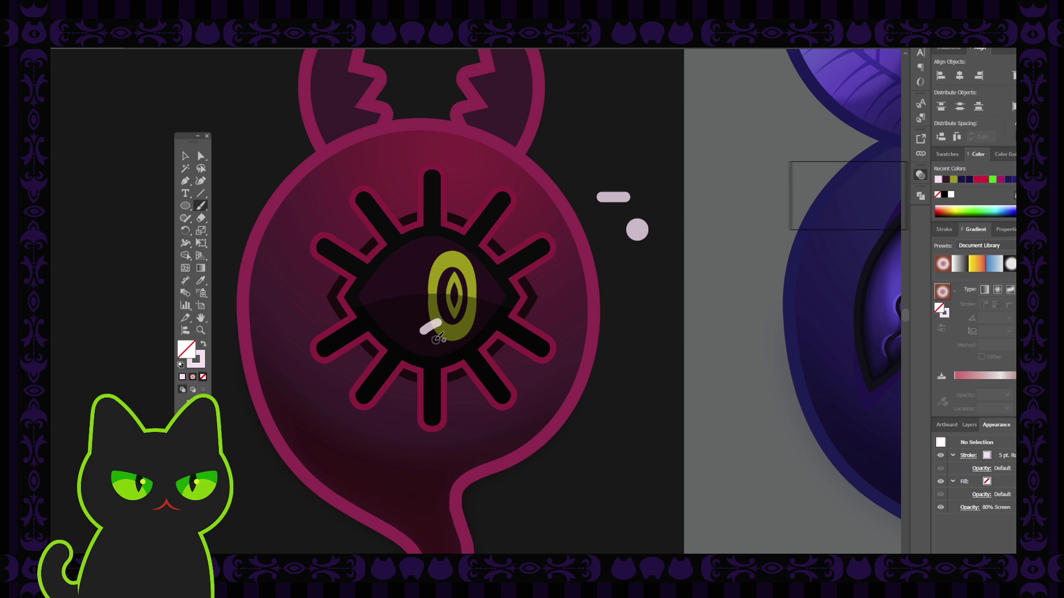
drag(442, 330, 433, 336)
key(ctrl+z)
key(ctrl+z)
drag(440, 276, 420, 270)
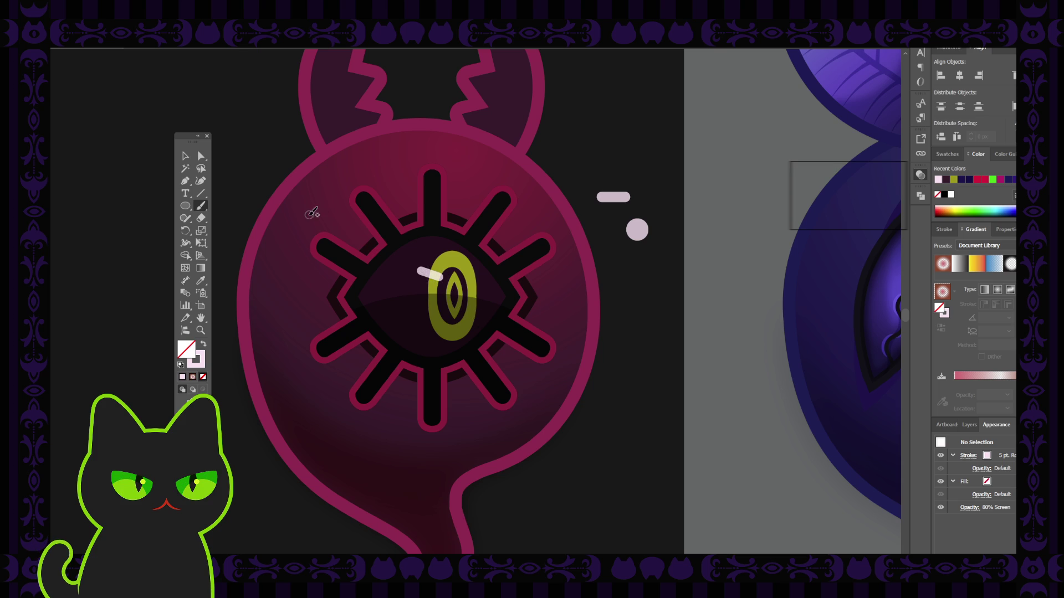
Delete the spare pill and dot beside the ghost.
click(185, 156)
drag(615, 191, 648, 247)
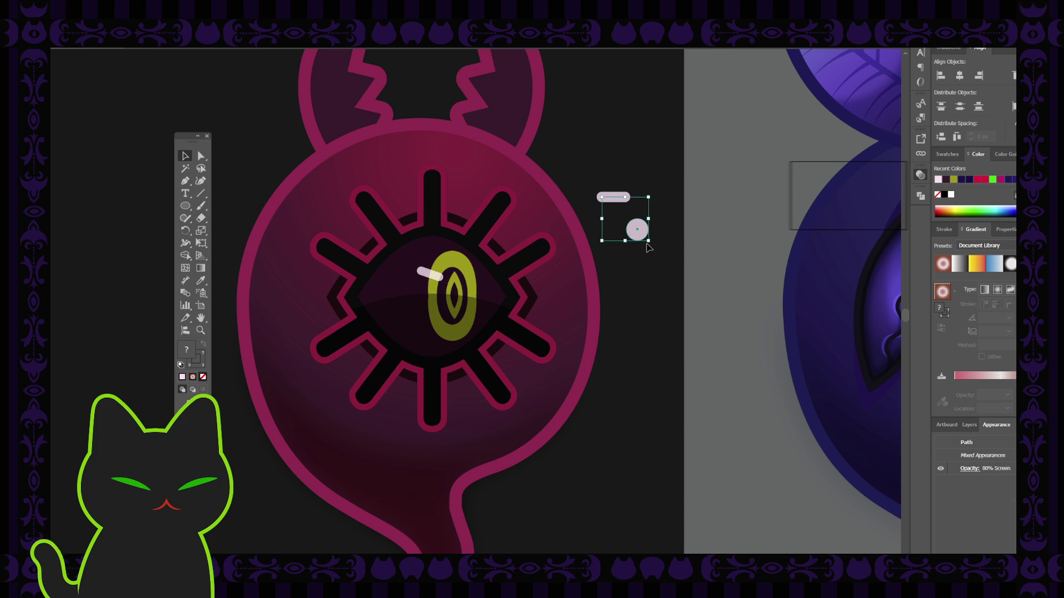
key(Delete)
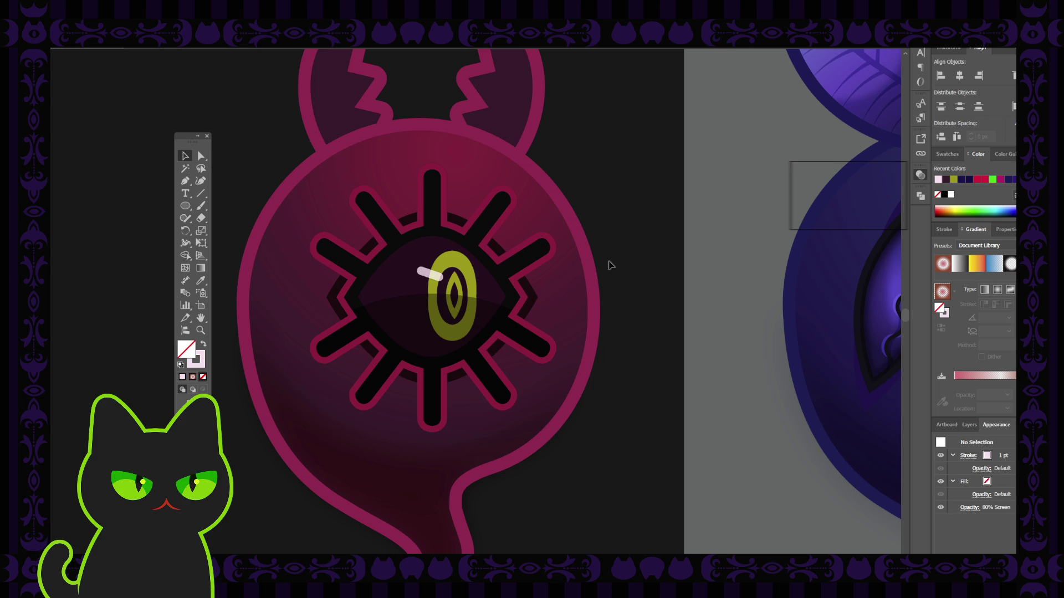
Select the new highlight stroke on the pupil and bring up the brushes.
click(431, 275)
key(a)
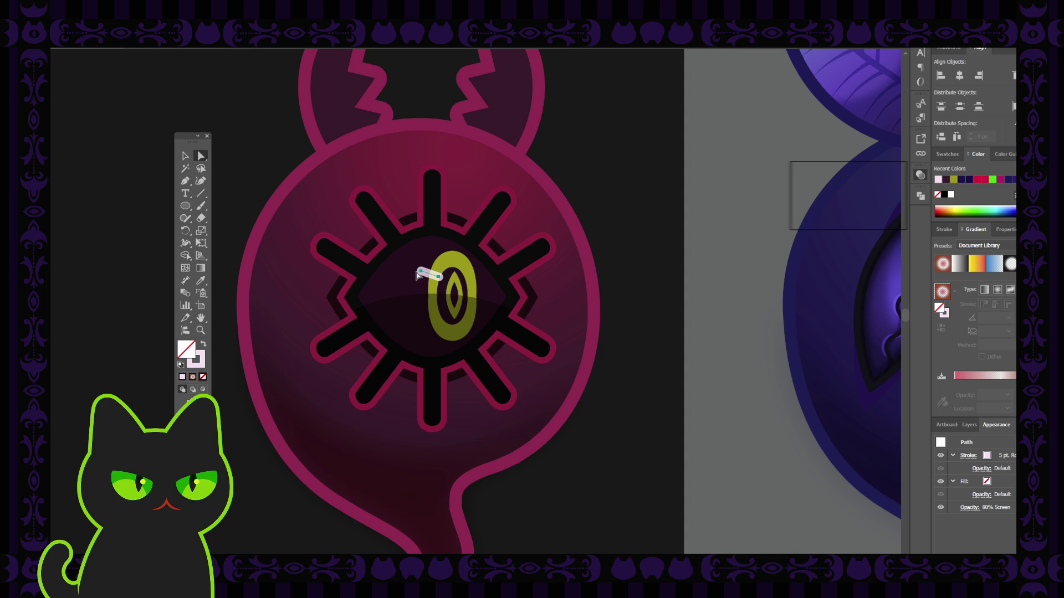
click(186, 157)
scroll(408, 300, up, 2)
scroll(407, 299, down, 1)
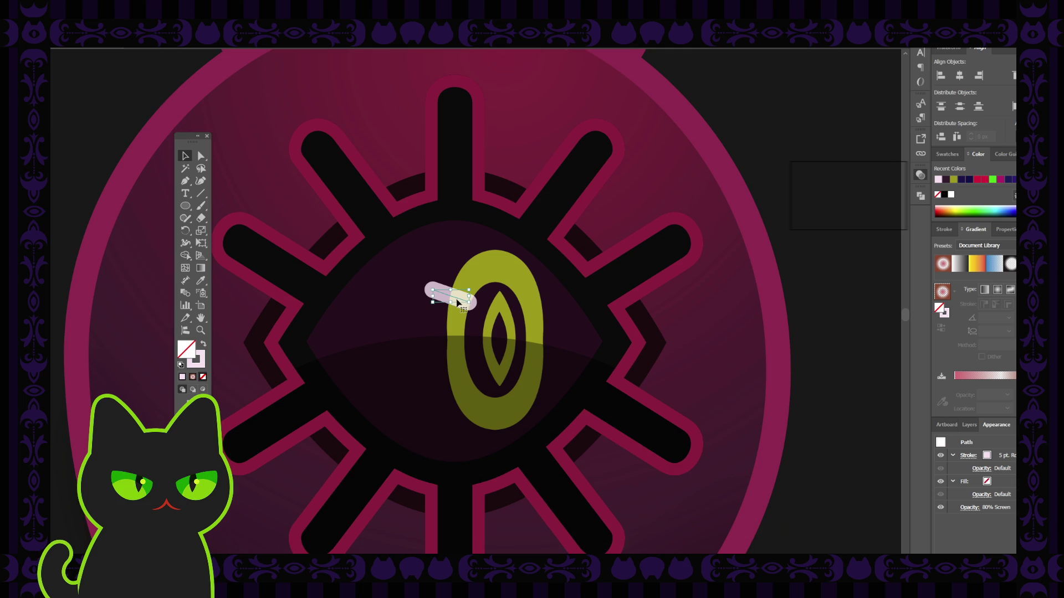
key(F5)
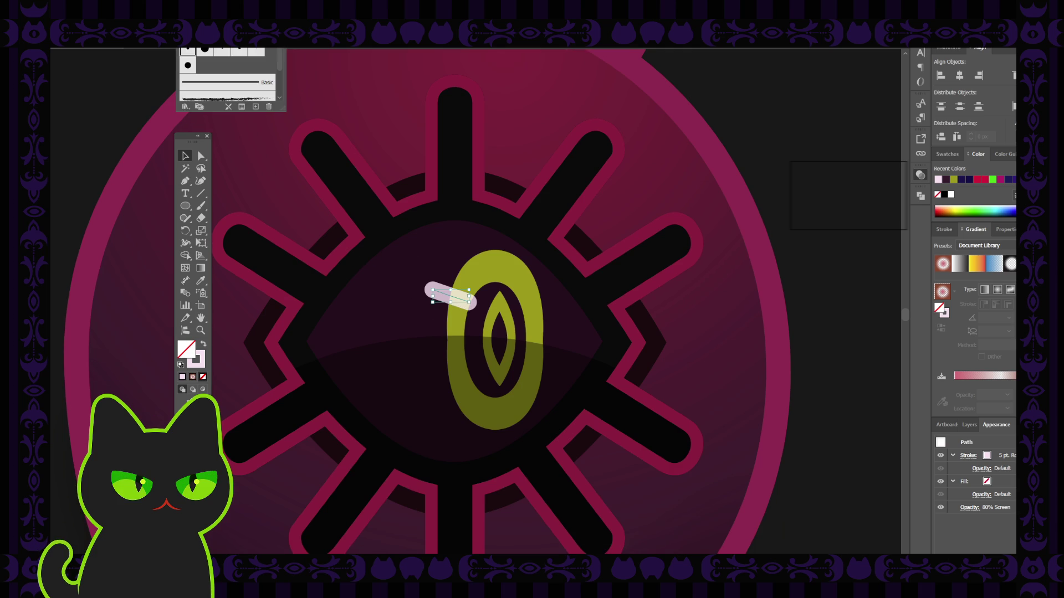
Try brushes on the highlight, settle on a tapered brush and flip it end to end.
click(211, 84)
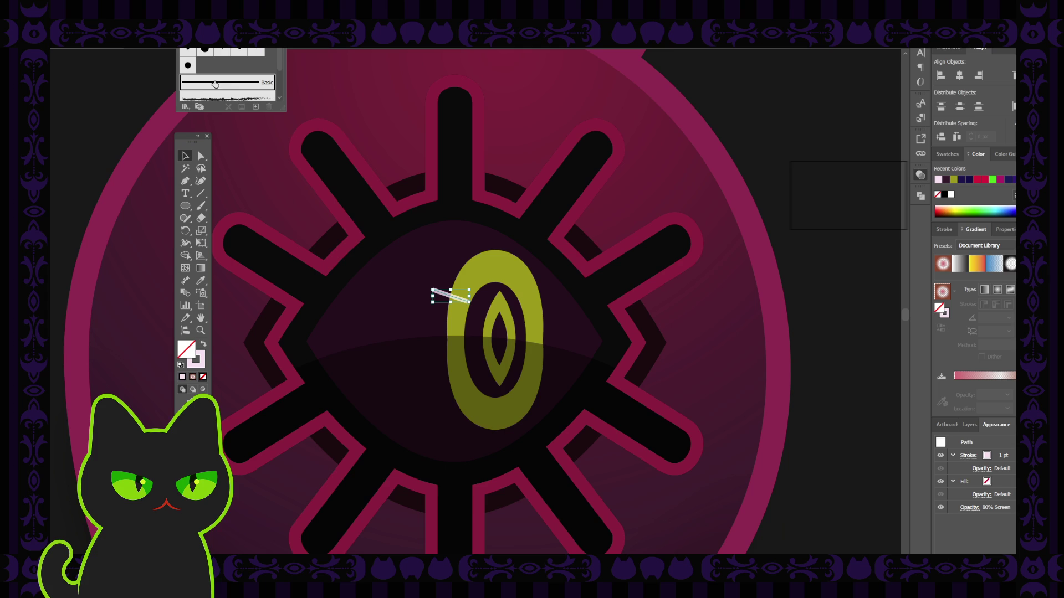
key(F5)
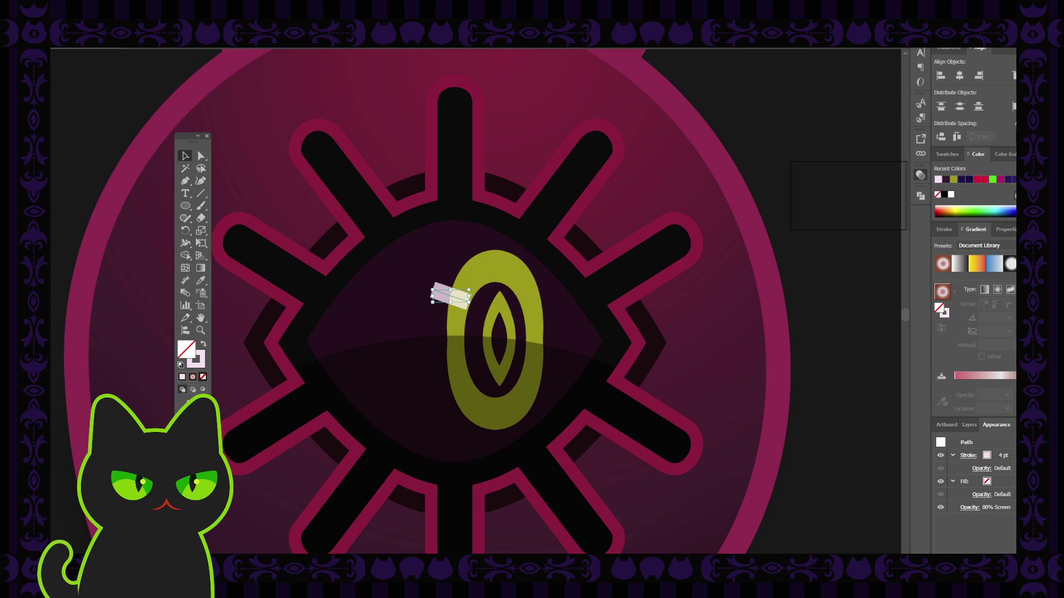
key(ctrl+z)
key(F5)
click(195, 70)
key(F5)
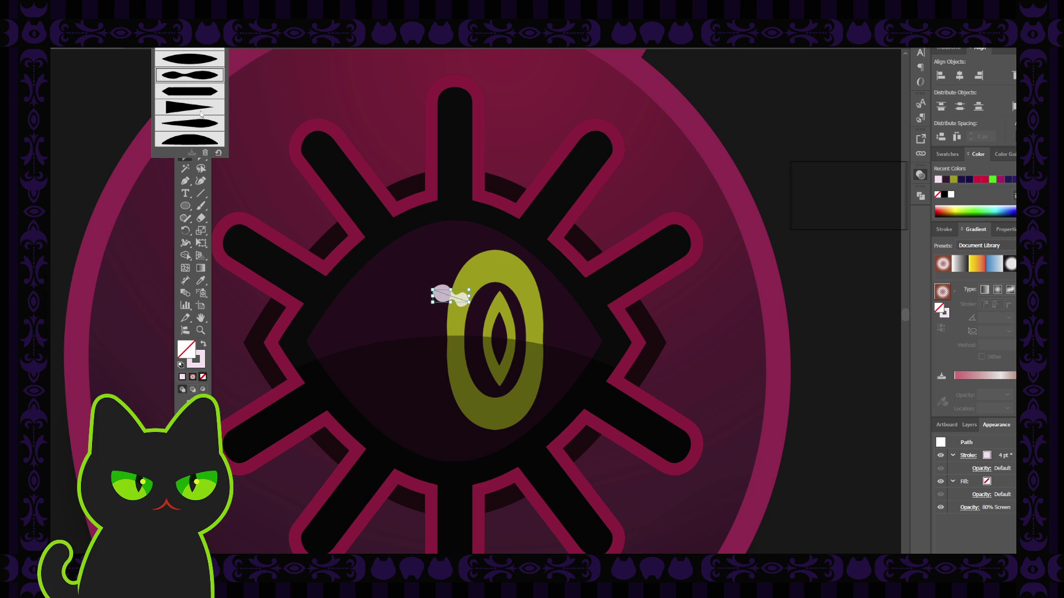
click(202, 121)
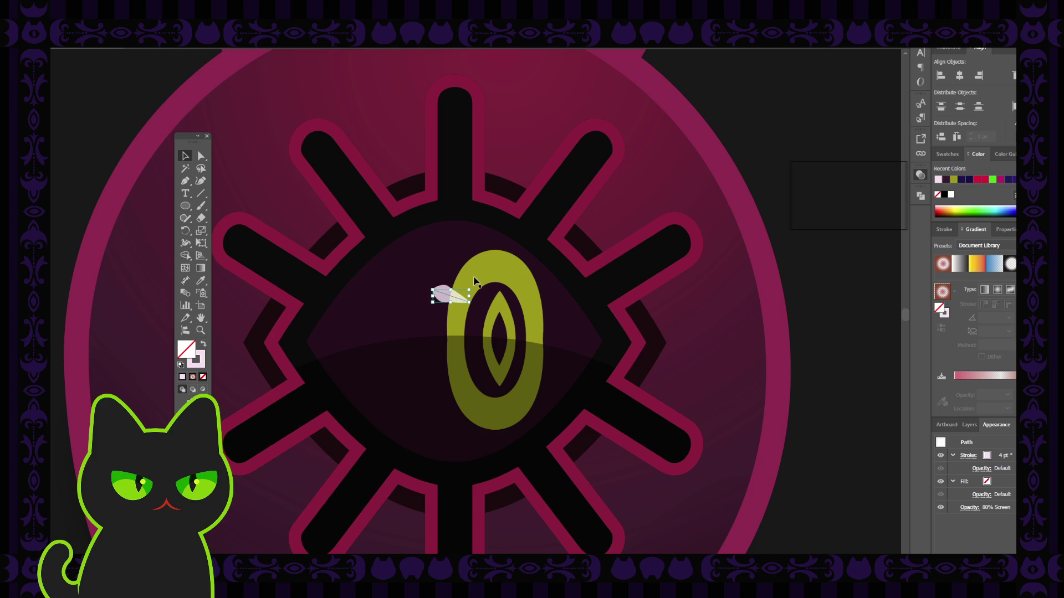
drag(471, 285, 425, 313)
Drag the highlight's left anchor outward so the tapered sliver reaches farther left.
key(a)
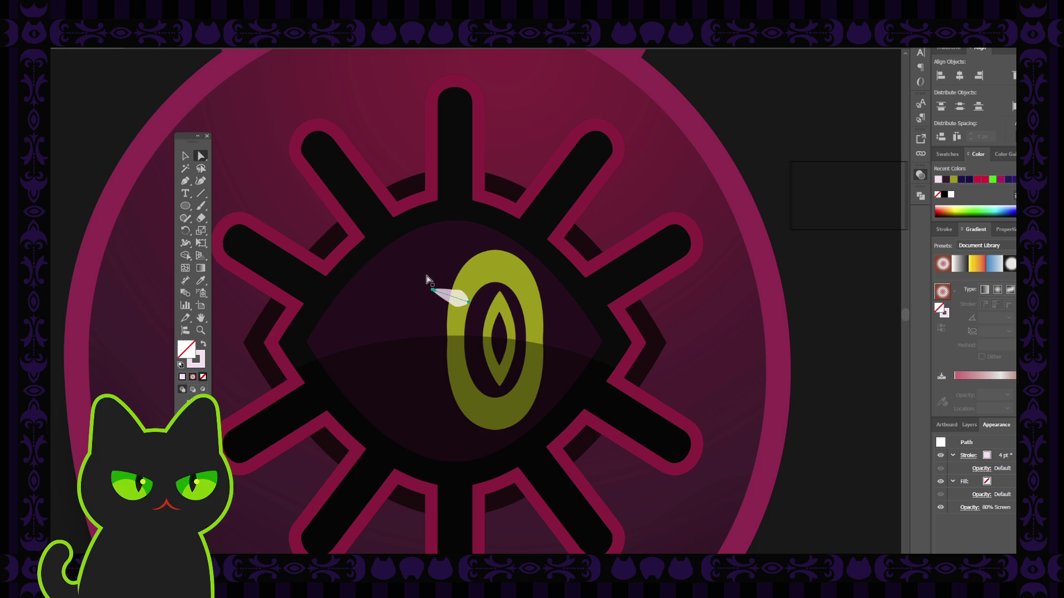
click(432, 291)
drag(433, 292, 415, 288)
key(ctrl+z)
click(436, 296)
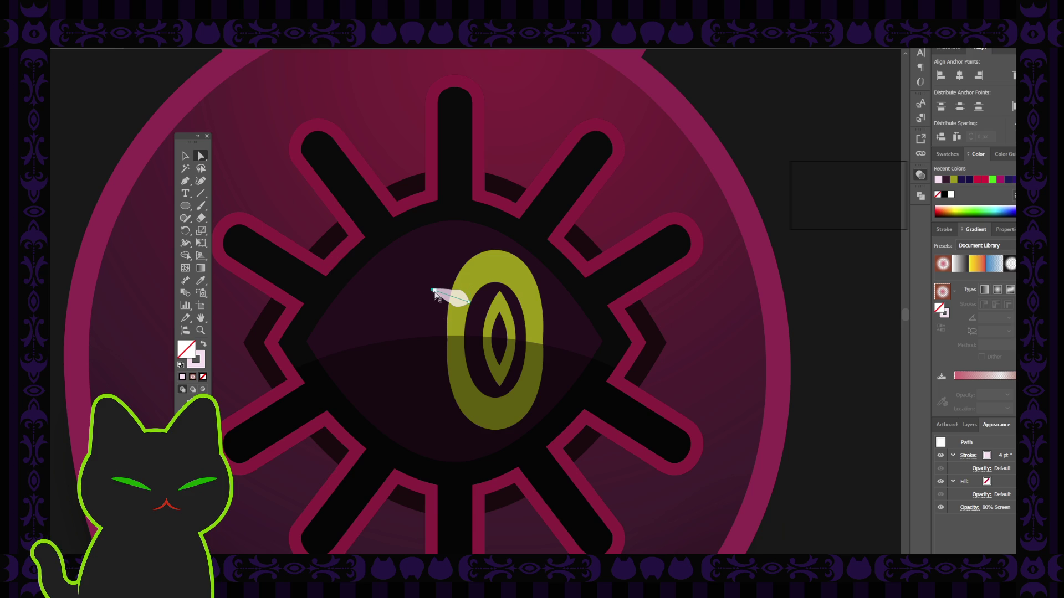
drag(432, 289, 408, 287)
click(190, 157)
click(113, 114)
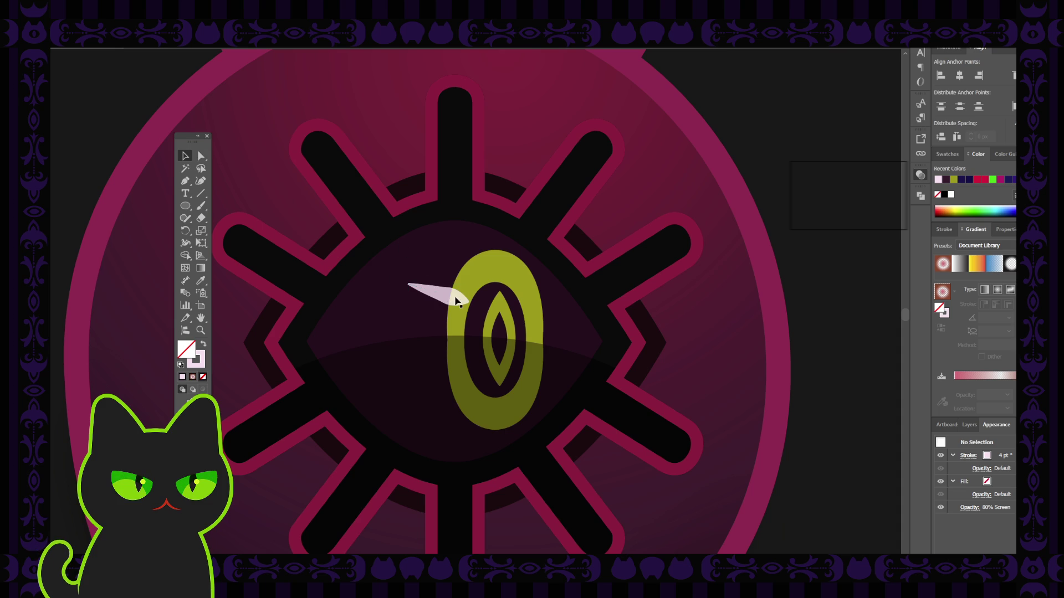
click(438, 291)
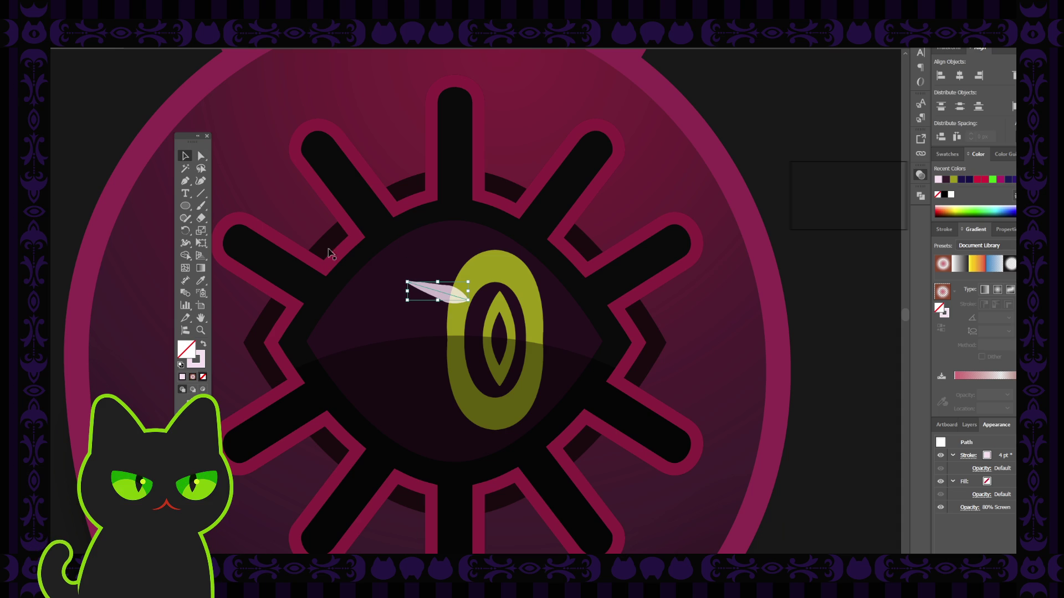
click(141, 106)
key(ctrl+minus)
key(ctrl+minus)
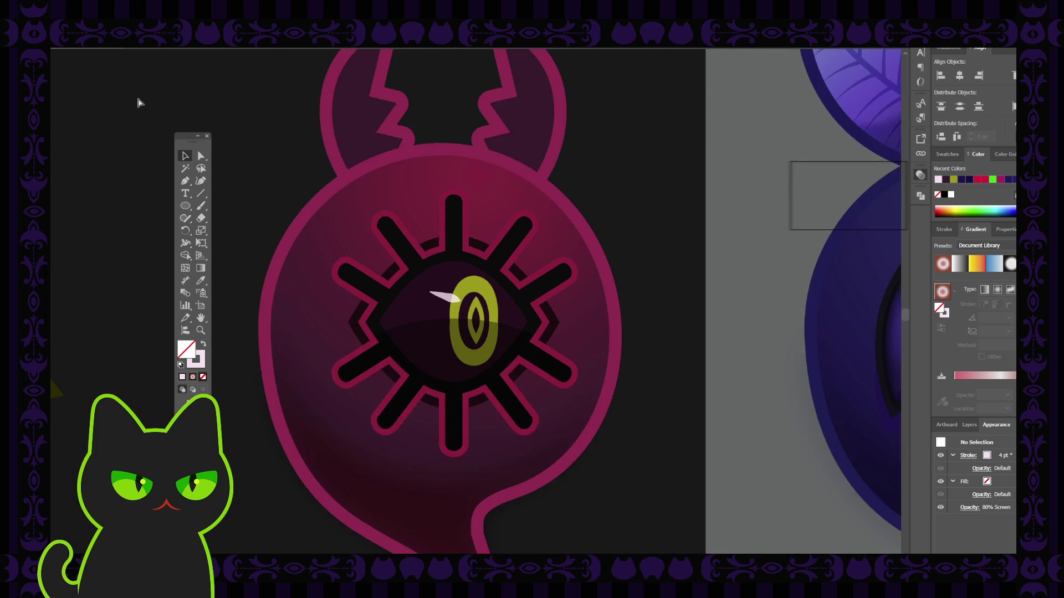
Rotate the eye highlight to a new angle and check it against the whole creature sheet.
key(ctrl+plus)
key(ctrl+plus)
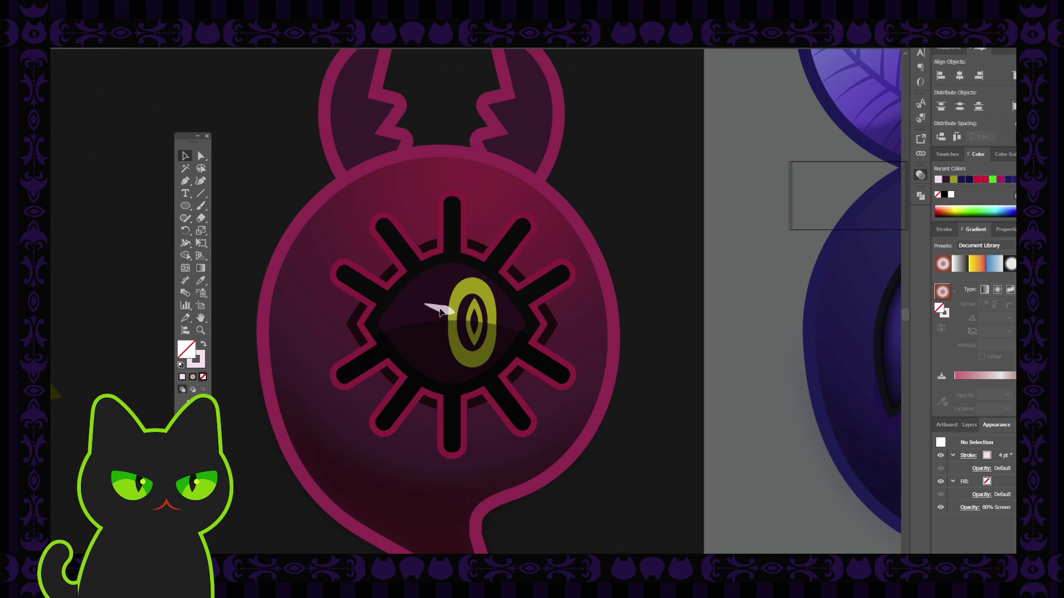
click(442, 308)
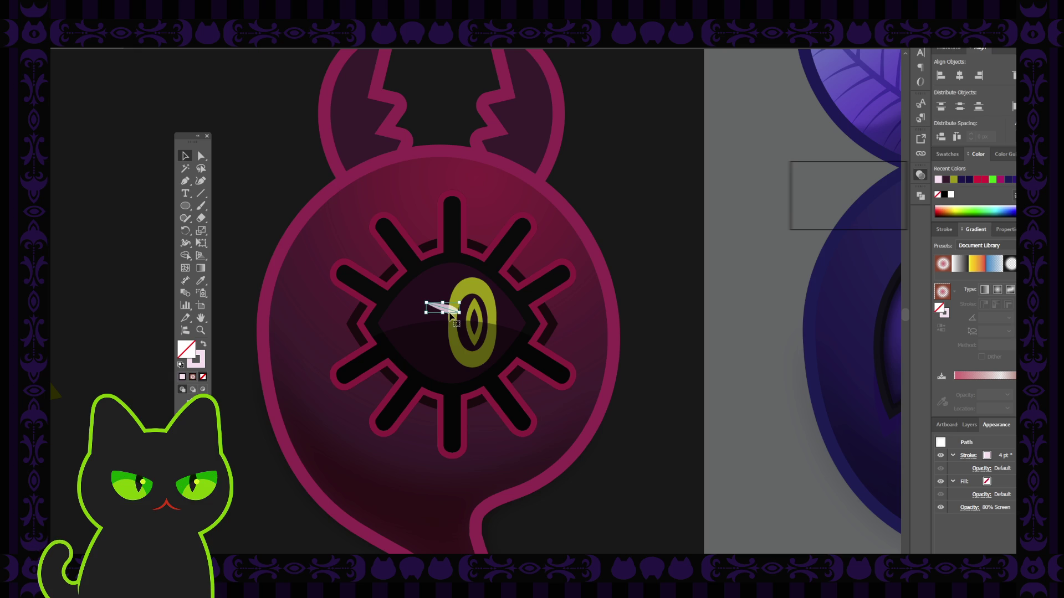
drag(458, 299, 447, 324)
click(242, 174)
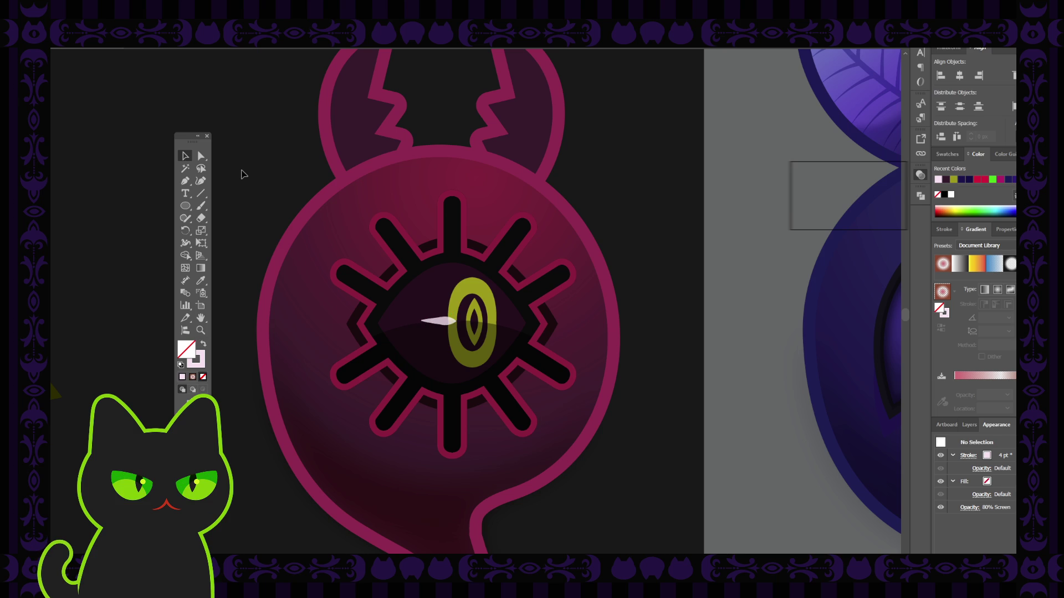
key(ctrl+minus)
key(ctrl+minus)
key(ctrl+minus)
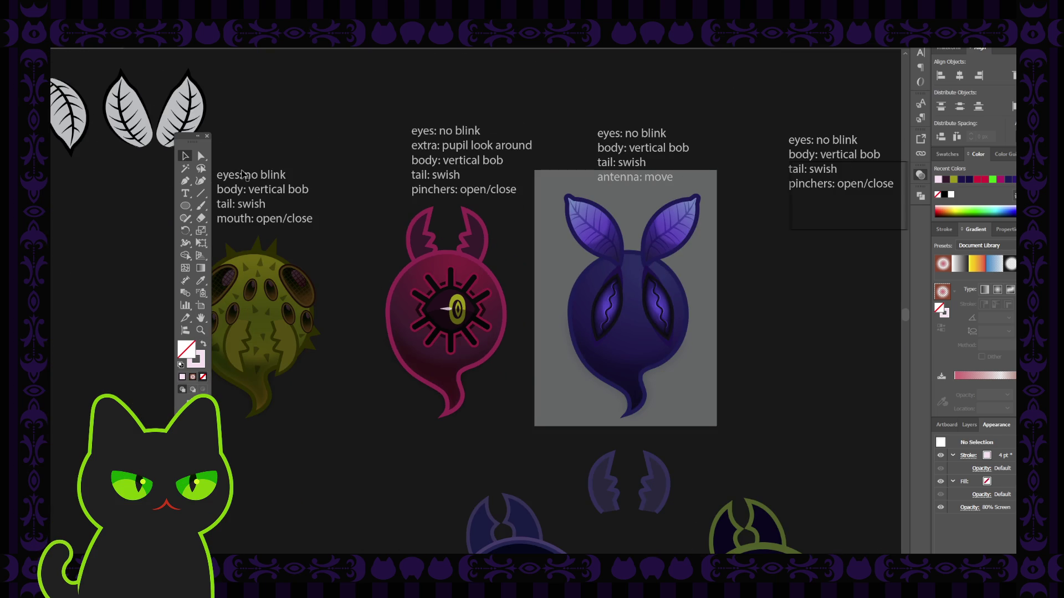
key(ctrl+minus)
key(ctrl+plus)
key(ctrl+plus)
key(ctrl+plus)
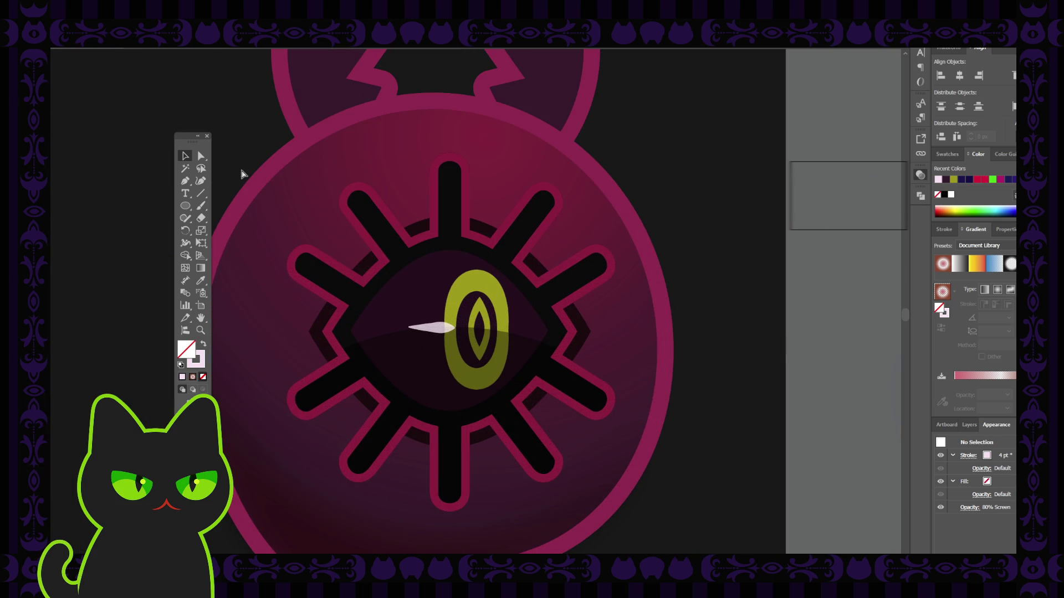
Move the tapered sliver off the eye onto empty canvas right of the ghost.
mouse_move(450, 327)
mouse_down()
mouse_move(443, 299)
mouse_move(458, 289)
mouse_up()
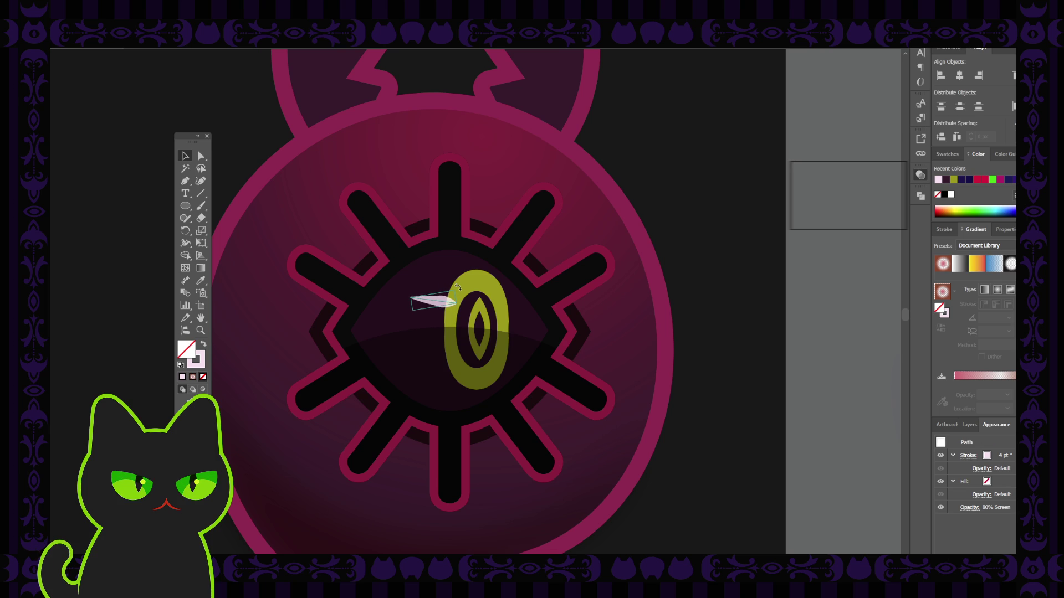
key(ctrl+shift+a)
click(442, 304)
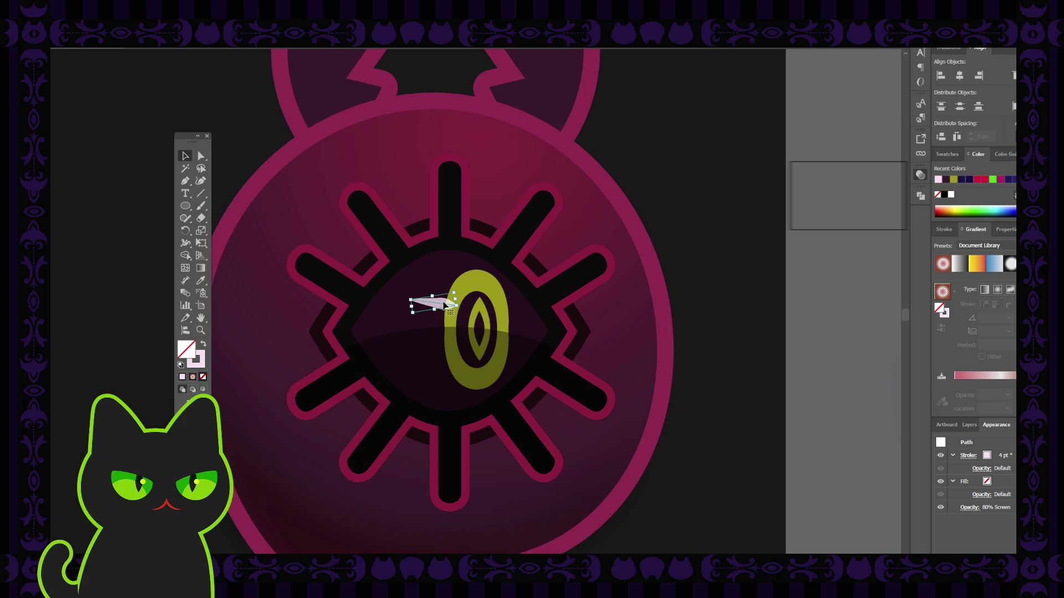
mouse_move(443, 306)
mouse_down()
mouse_move(483, 320)
mouse_move(756, 306)
mouse_up()
click(812, 281)
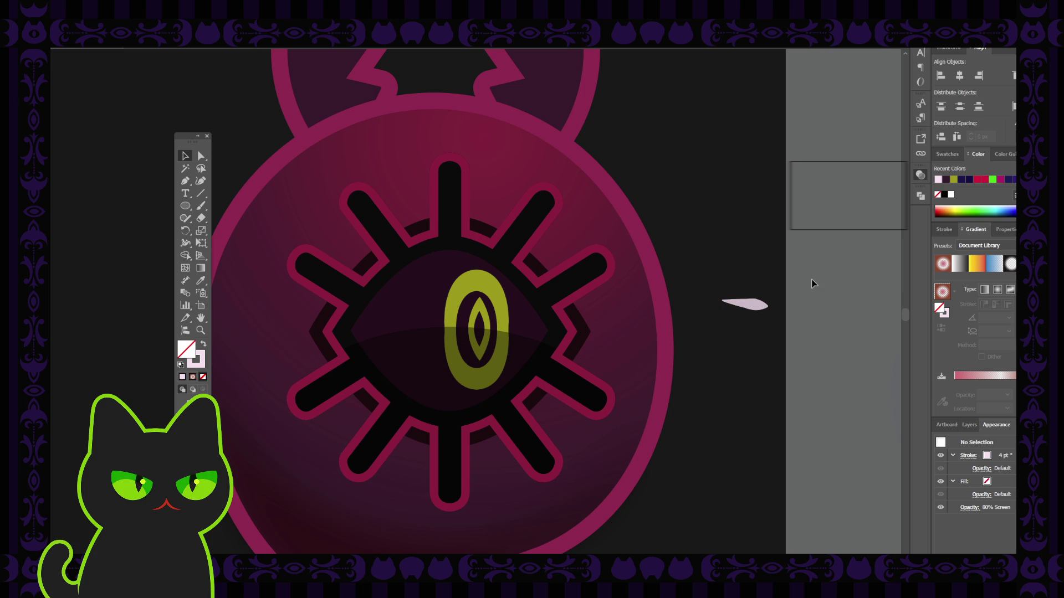
Reset the brush to defaults and try painting pale pink strokes left of the pupil, undoing them.
key(b)
key(bracketright)
drag(459, 314, 419, 310)
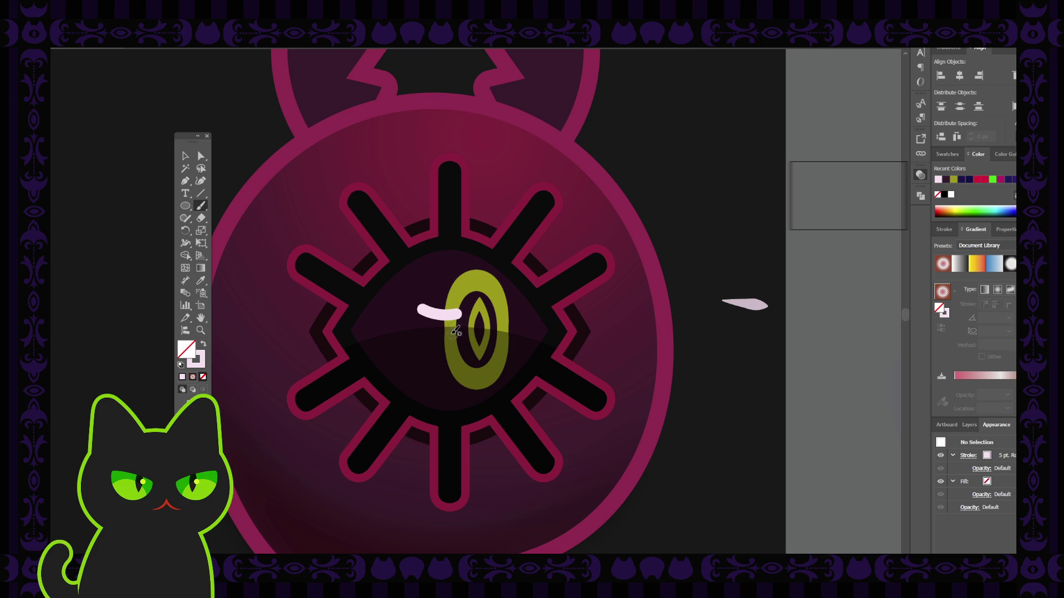
key(ctrl+z)
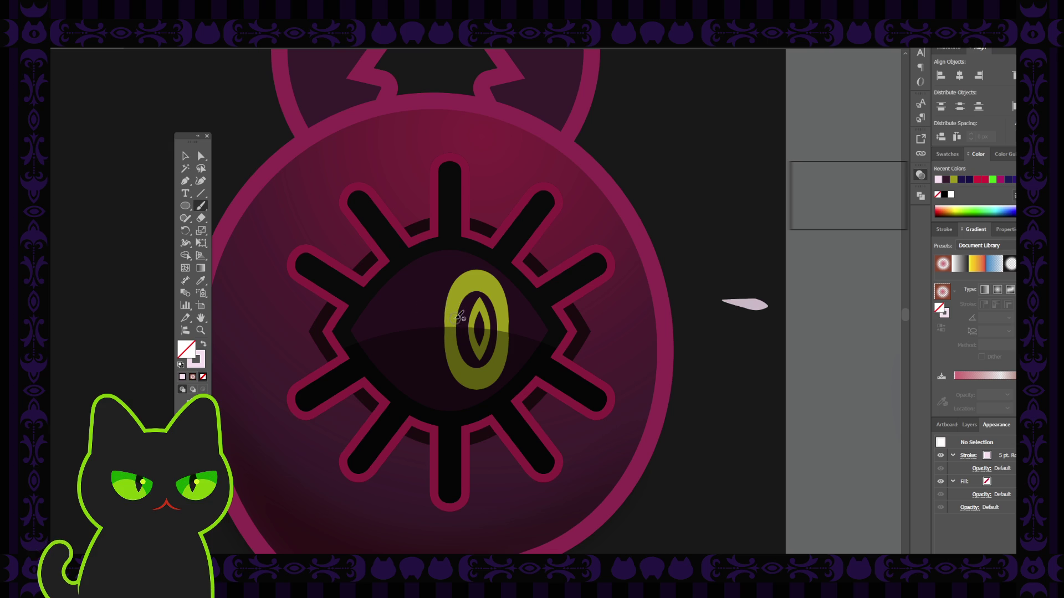
mouse_move(454, 319)
mouse_down()
mouse_move(414, 310)
mouse_move(451, 309)
mouse_move(415, 305)
mouse_up()
key(ctrl+z)
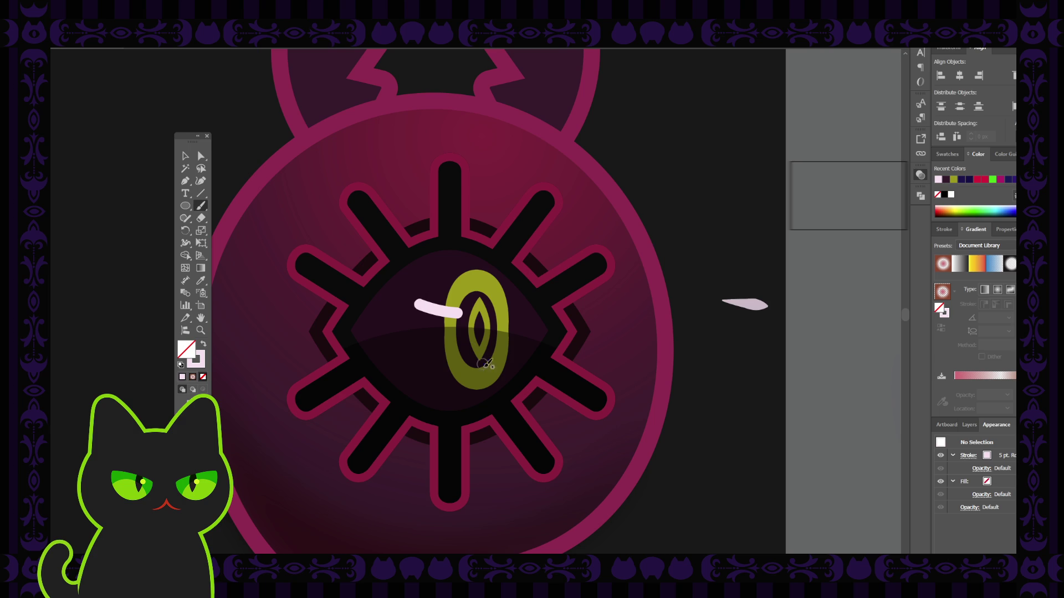
Make the eye's pale pink stroke a plain 4 pt tapered-profile stroke and tilt it.
click(186, 159)
click(438, 309)
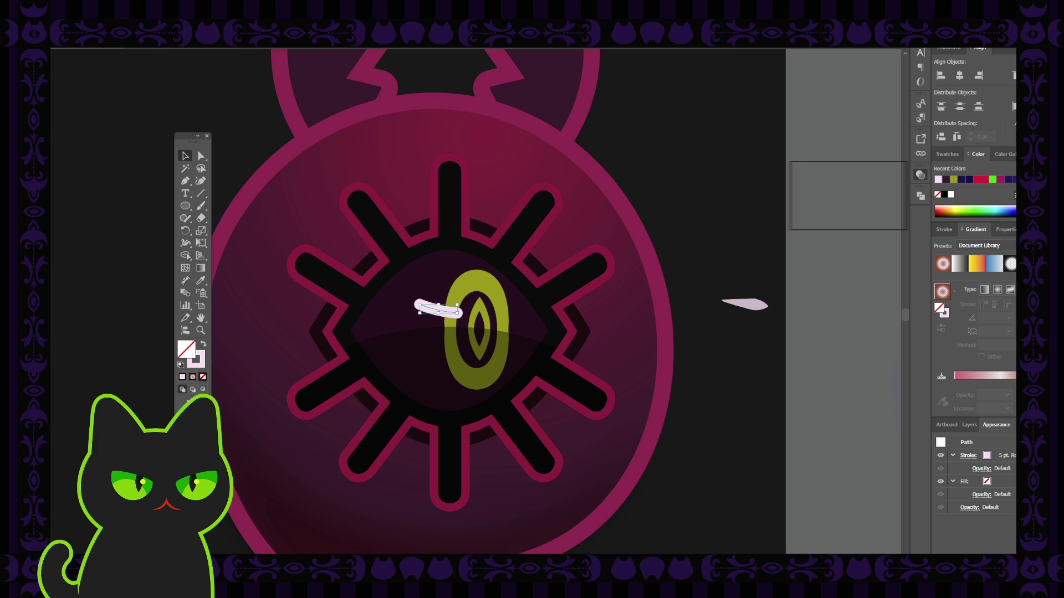
click(236, 83)
click(190, 44)
click(176, 76)
text(4)
key(Return)
click(189, 39)
click(194, 122)
drag(459, 300, 458, 311)
key(ctrl+shift+a)
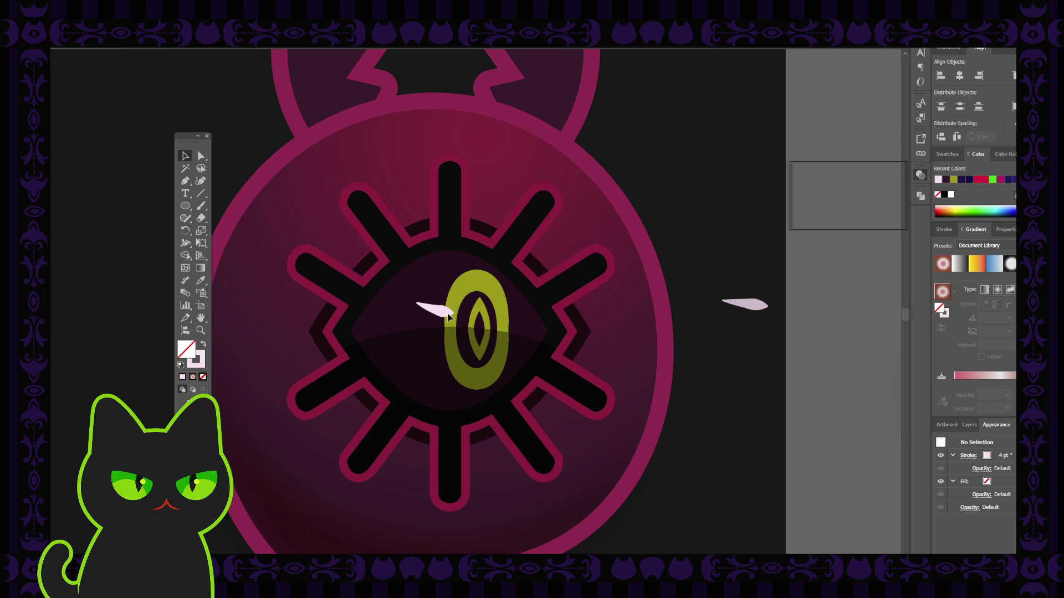
Stretch the highlight's right end toward the yellow ring.
click(452, 314)
drag(453, 313, 443, 314)
click(443, 313)
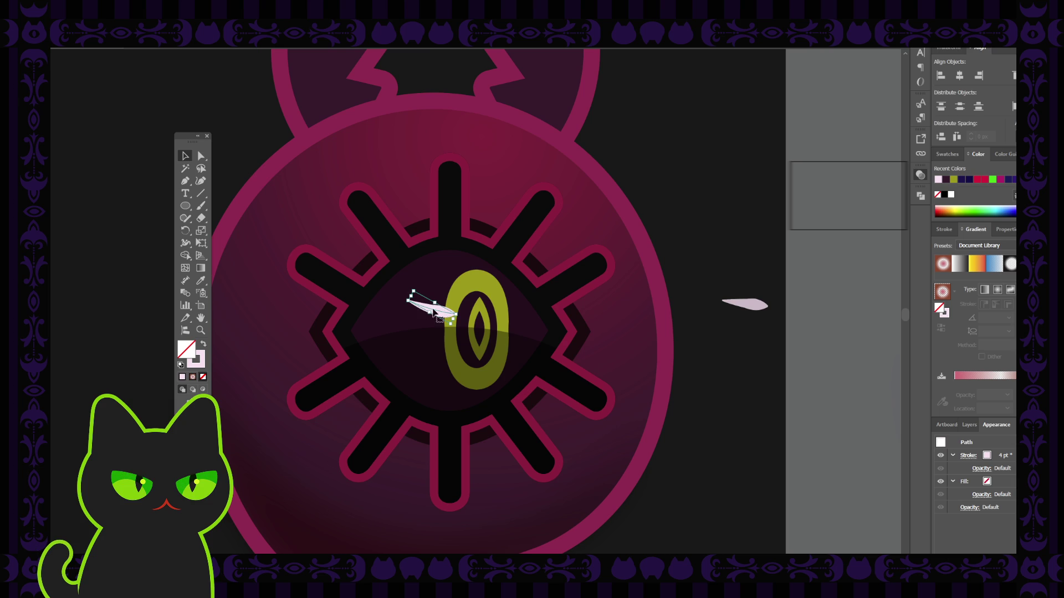
click(654, 237)
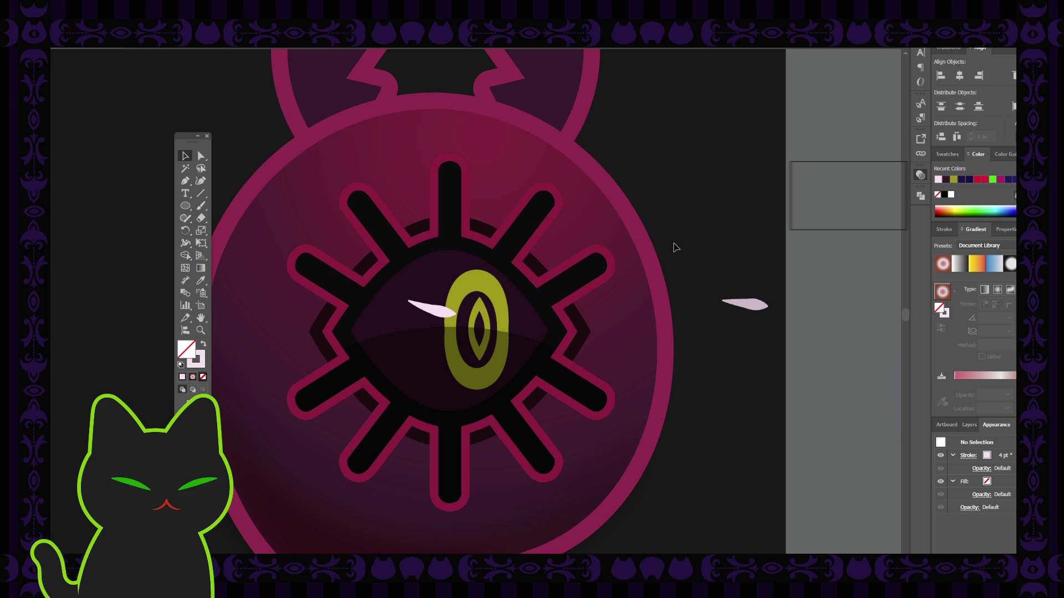
click(455, 308)
key(ctrl+shift+a)
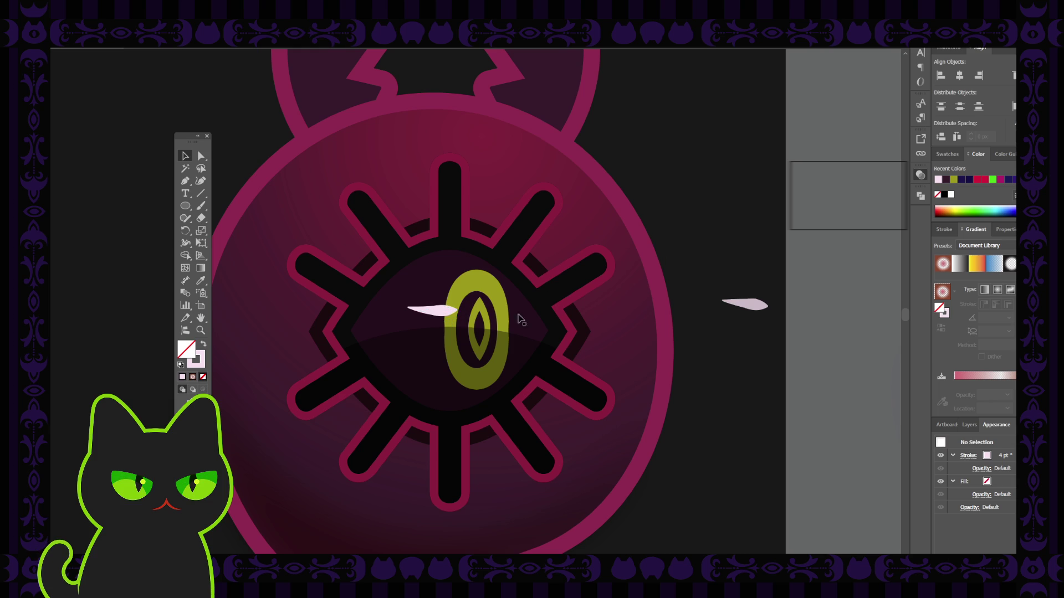
Lay the highlight nearly level and nudge it slightly up and left on the eye.
drag(454, 309, 446, 334)
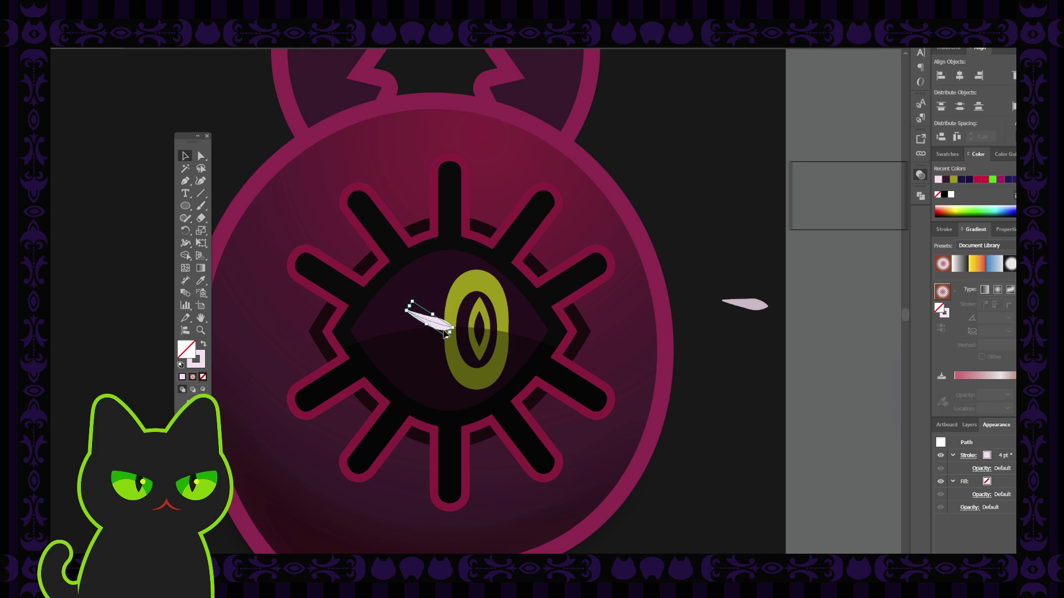
key(ctrl+h)
key(ctrl+z)
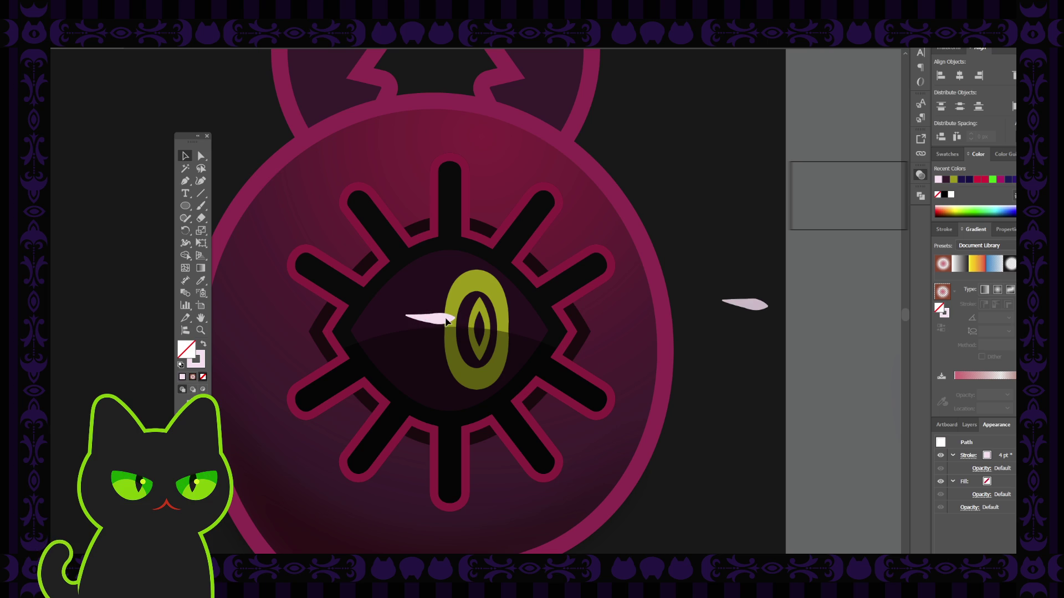
drag(447, 322, 444, 317)
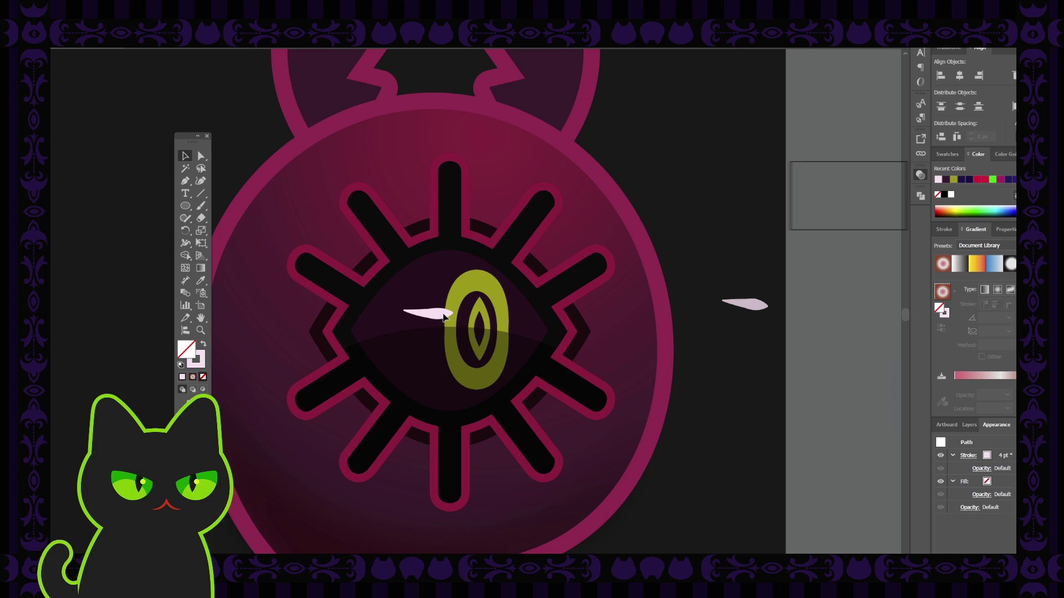
click(722, 257)
key(ctrl+minus)
key(ctrl+minus)
key(ctrl+minus)
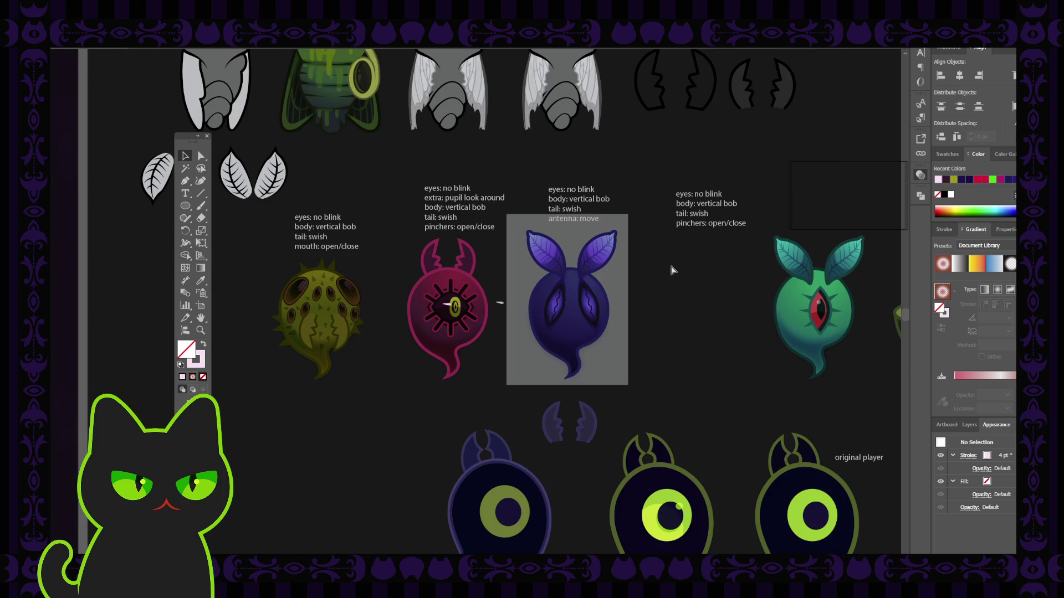
Move the tapered highlight off the eye beside the other sliver.
key(ctrl+plus)
key(ctrl+plus)
key(ctrl+plus)
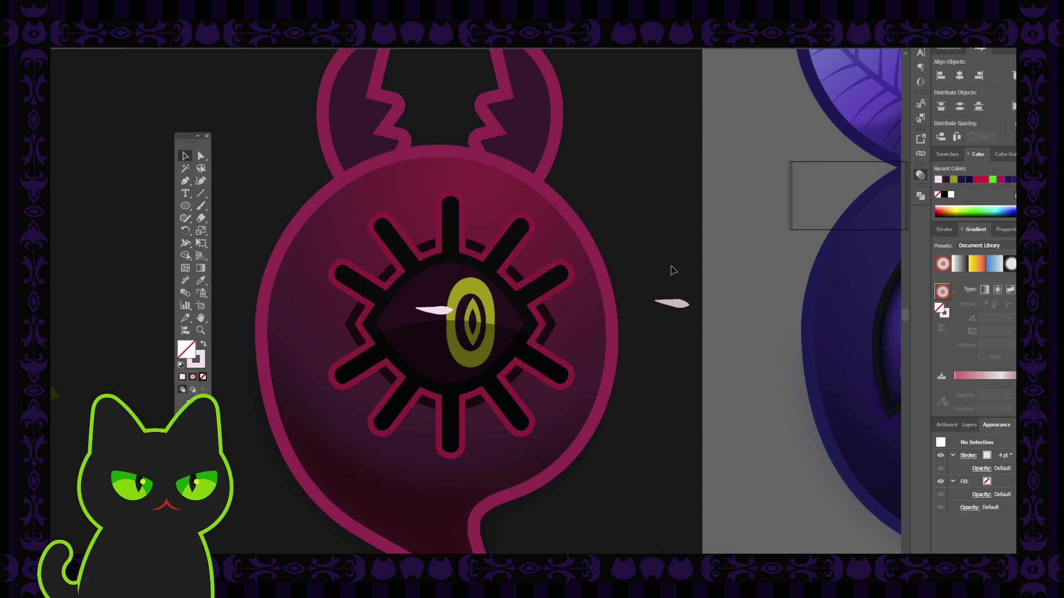
drag(442, 313, 684, 274)
drag(666, 235, 691, 362)
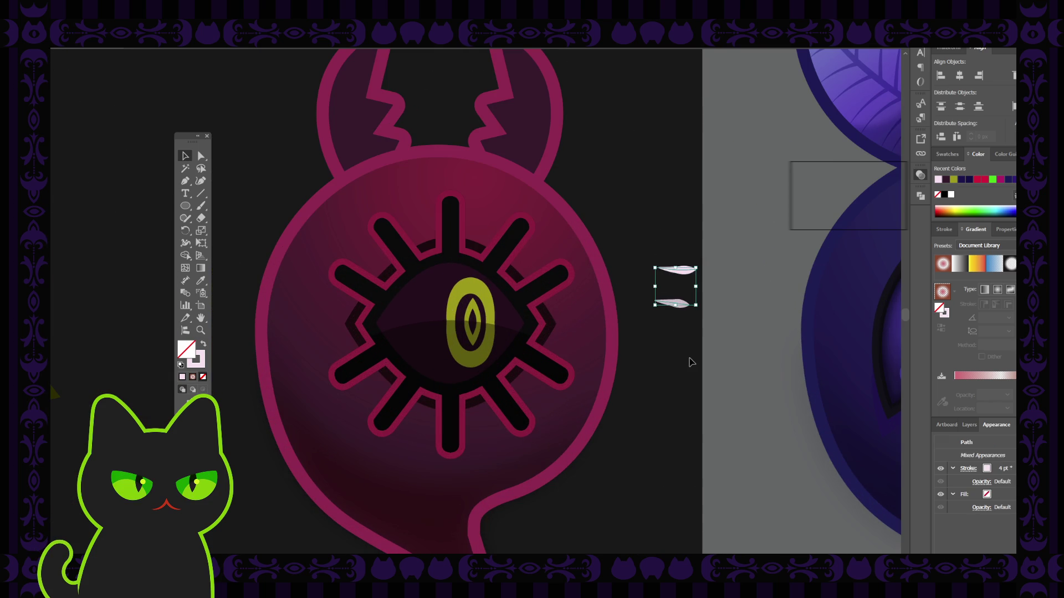
Draw a small pink-filled circle at the eye's upper left and nudge it slightly up.
click(673, 337)
click(186, 206)
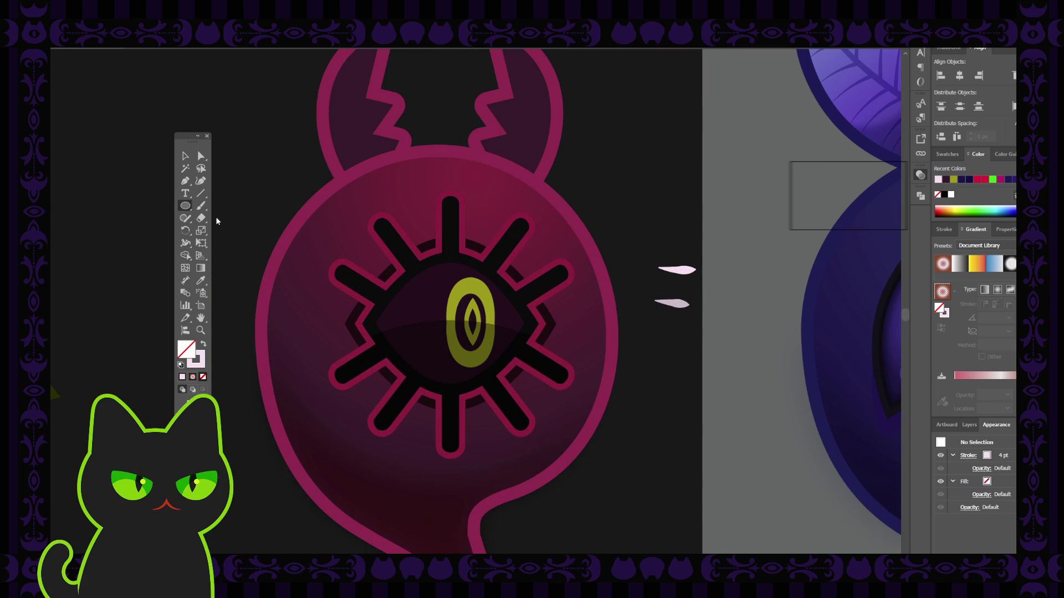
drag(435, 294, 461, 320)
click(207, 346)
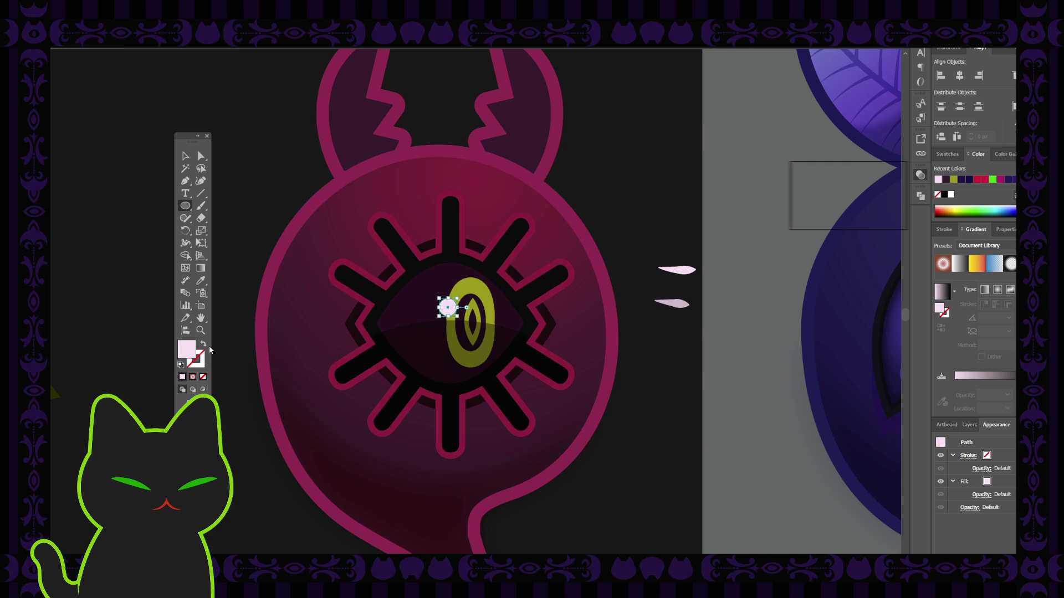
click(185, 155)
click(251, 153)
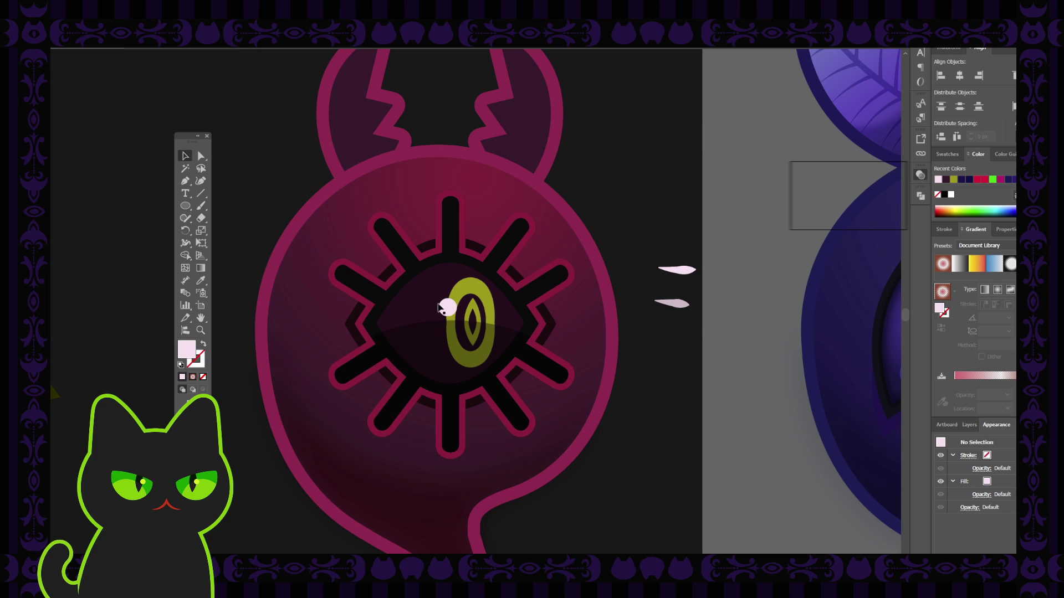
drag(455, 313, 456, 299)
Try Screen, Lighten, Overlay, Color Dodge and Soft Light blending on the pink circle.
click(455, 298)
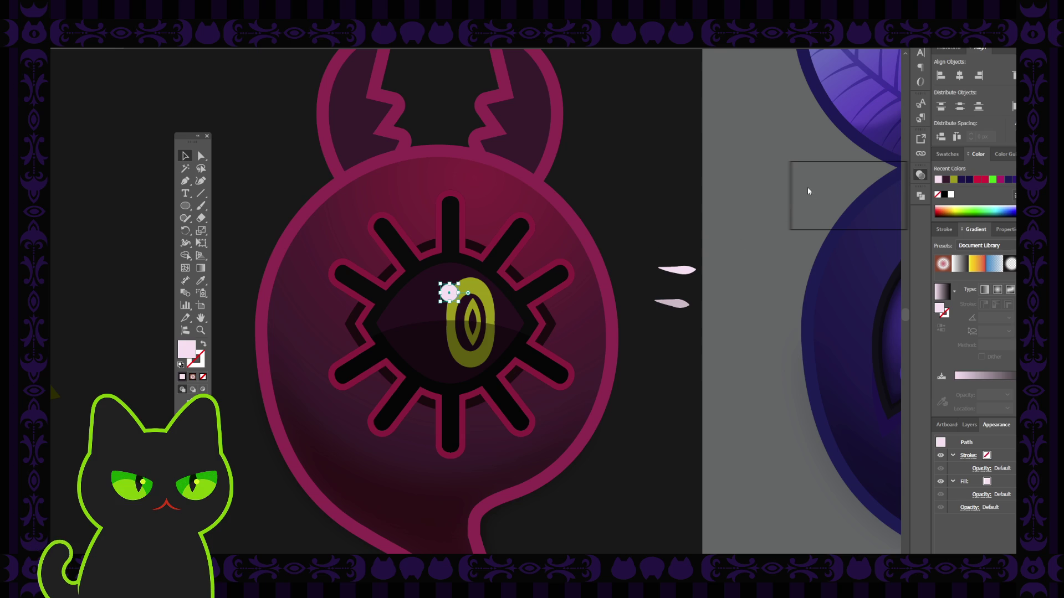
key(shift+alt+s)
key(shift+alt+g)
key(shift+alt+o)
click(722, 214)
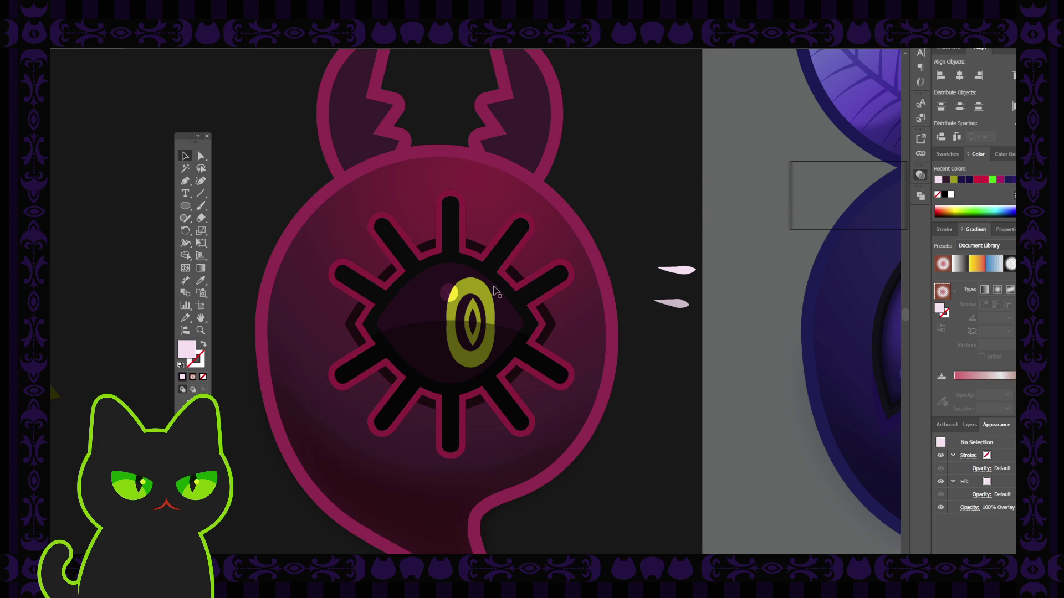
drag(699, 332, 651, 253)
key(shift+x)
key(Delete)
click(450, 293)
click(806, 295)
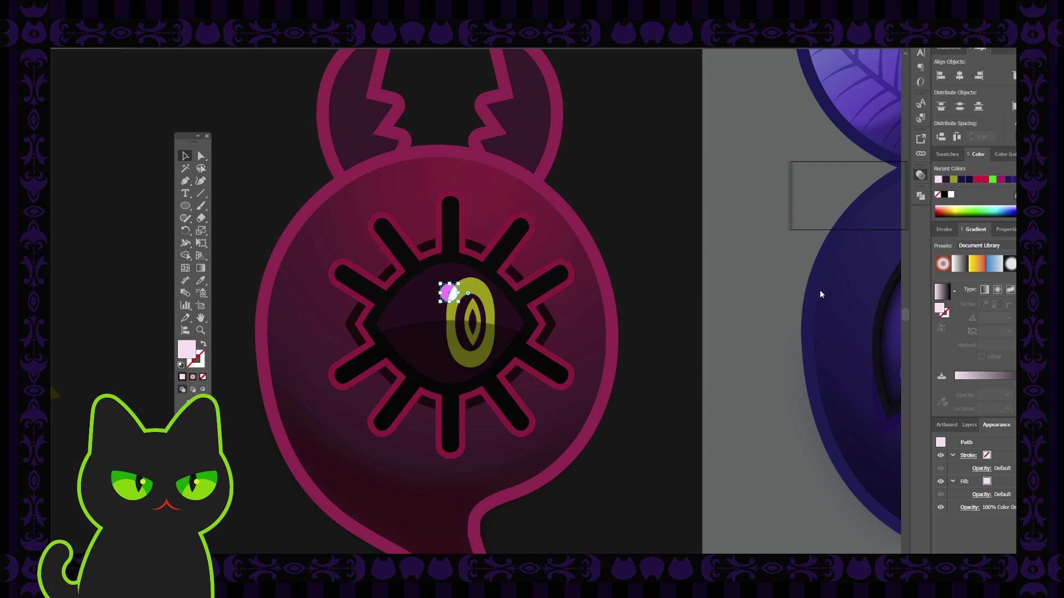
key(Down)
key(Down)
click(800, 293)
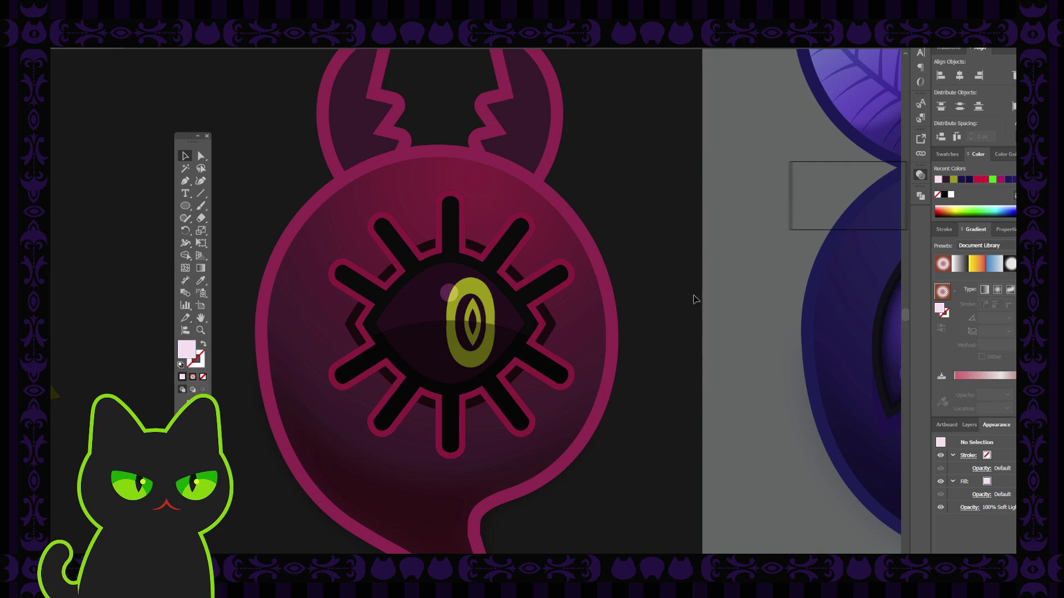
Inspect the highlight circle on the eye, viewing the whole creature sheet and back.
click(447, 293)
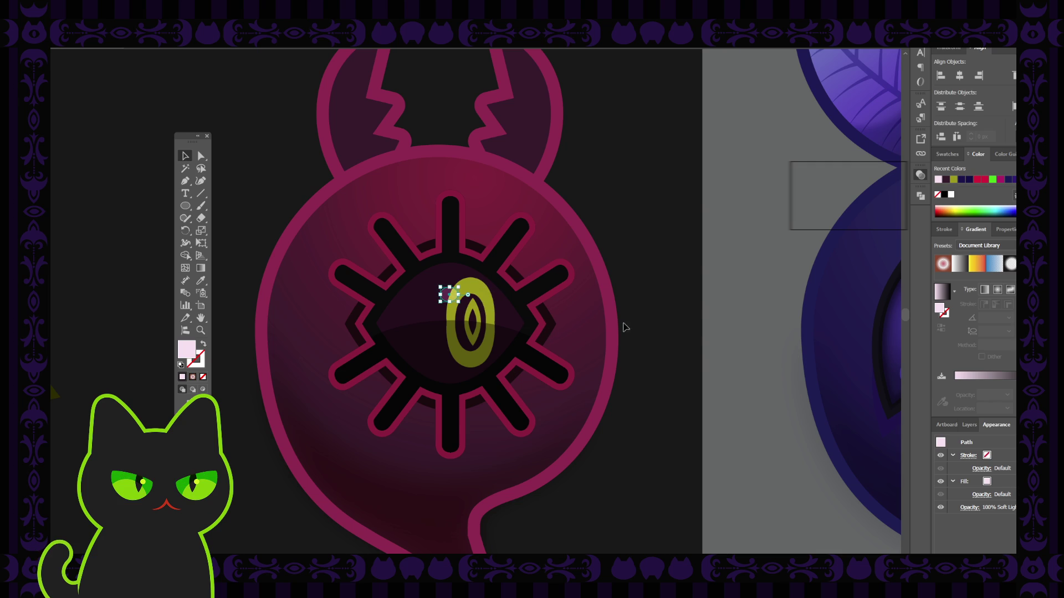
click(459, 284)
click(454, 283)
click(460, 286)
click(445, 289)
click(458, 286)
click(446, 288)
click(632, 247)
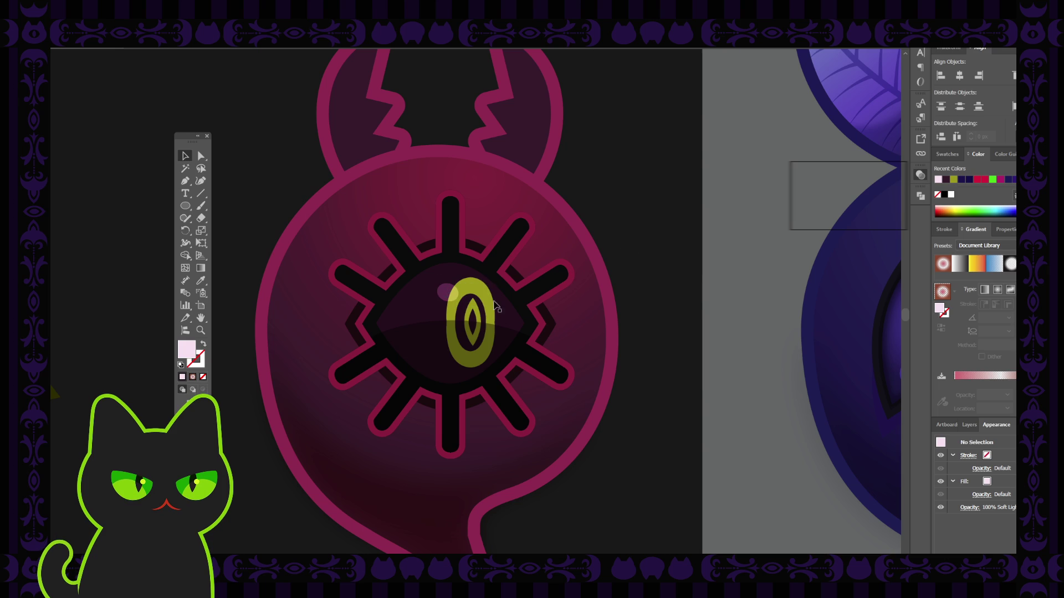
click(447, 301)
click(686, 283)
key(ctrl+minus)
key(ctrl+minus)
key(ctrl+minus)
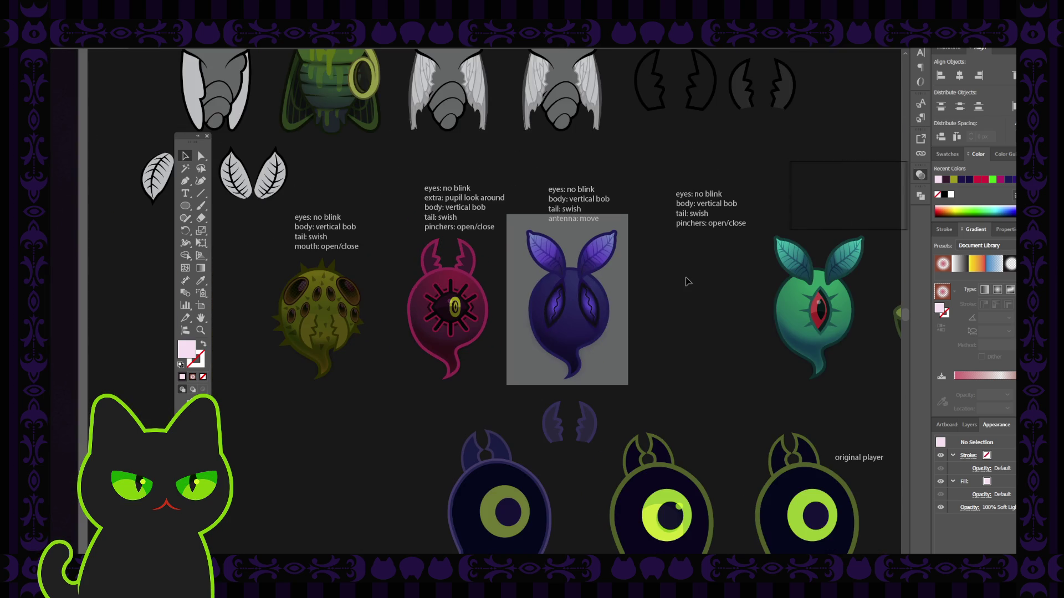
key(ctrl+plus)
key(ctrl+plus)
key(ctrl+plus)
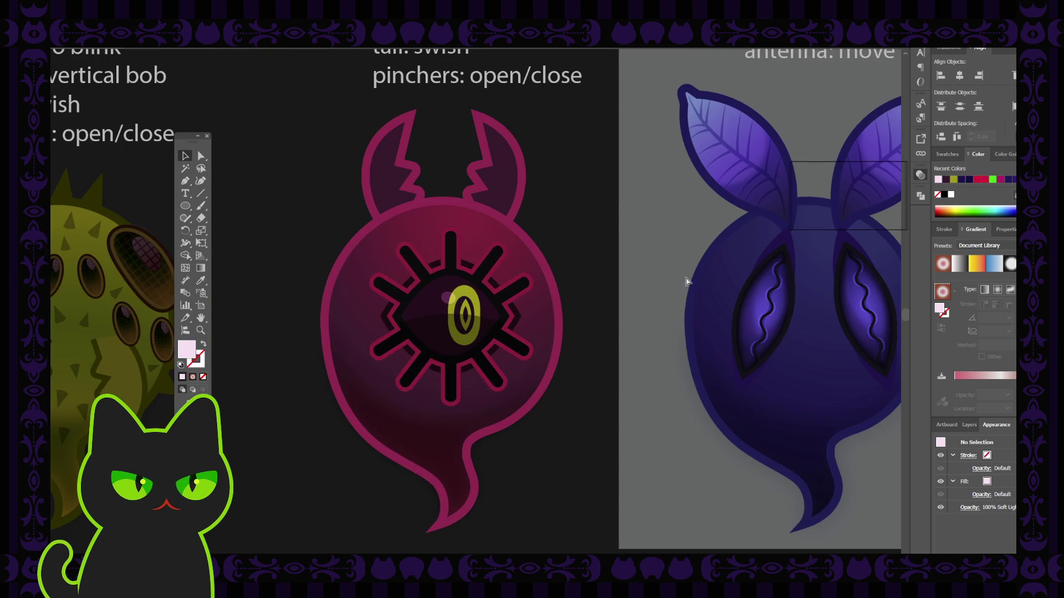
Set the highlight circle to Screen blending with opacity lowered to 51%.
click(453, 302)
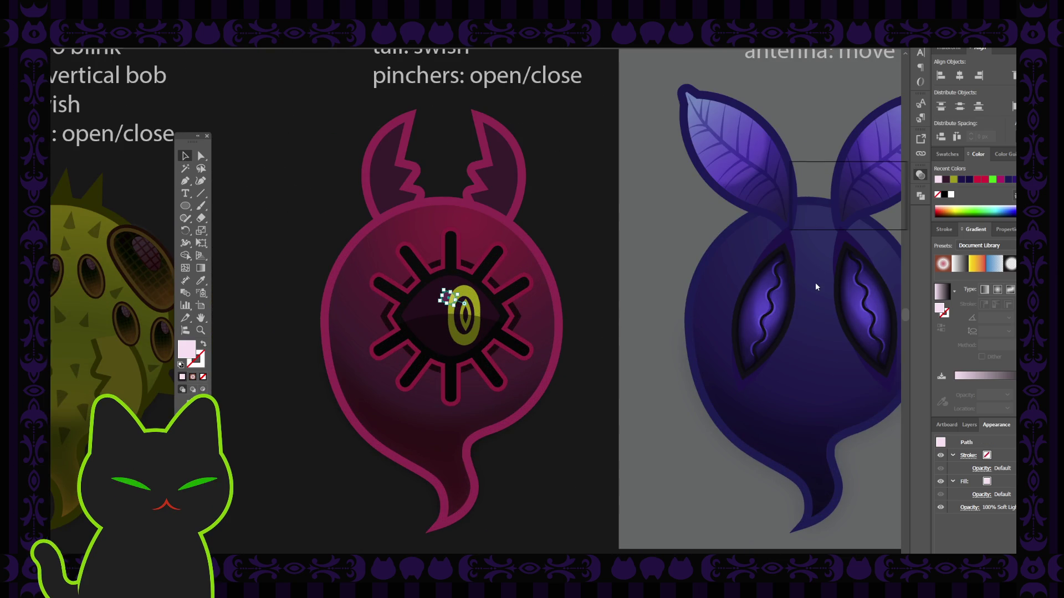
key(ctrl+z)
key(ctrl+z)
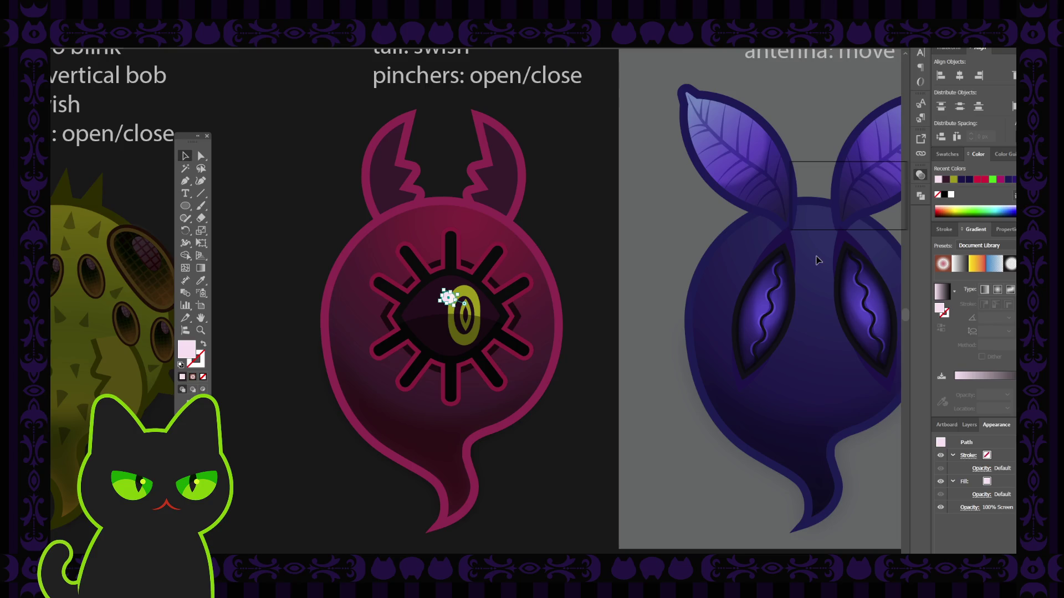
key(Up)
key(Down)
key(5)
key(1)
click(663, 238)
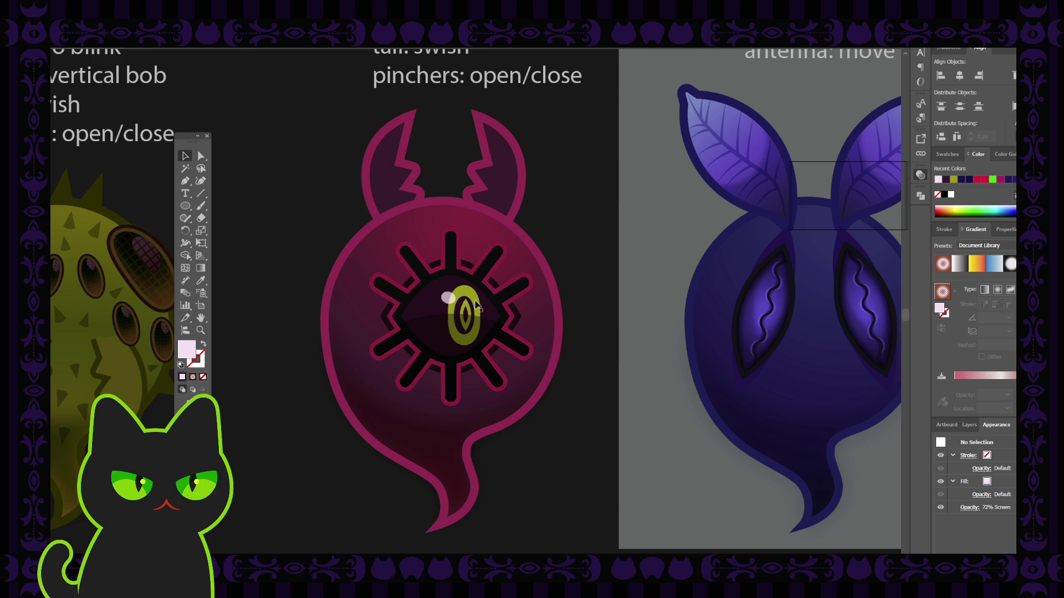
click(447, 298)
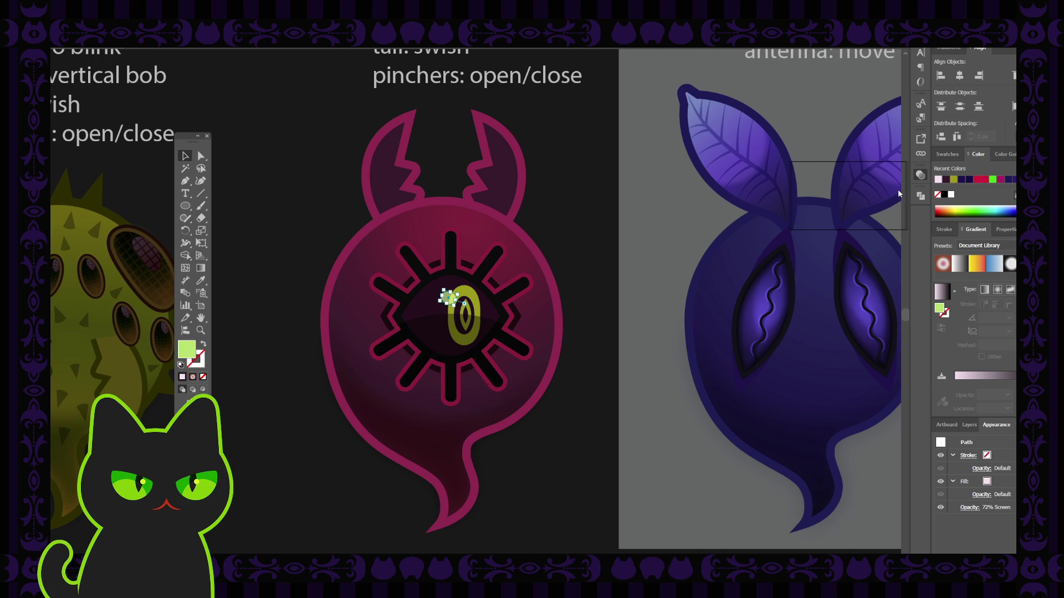
key(ctrl+plus)
key(shift+x)
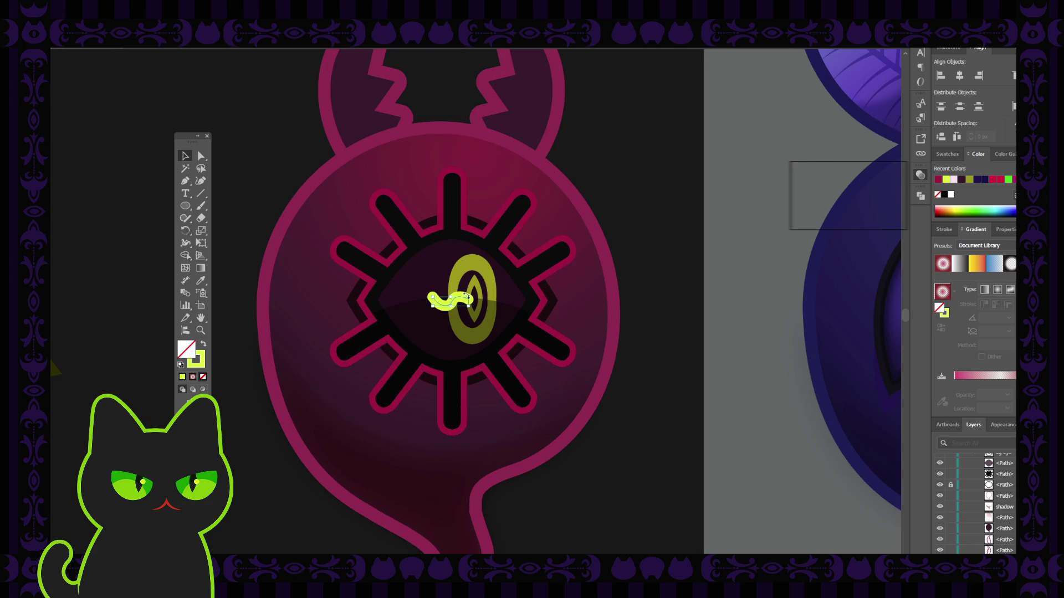
Shift the yellow-green squiggle slightly left so it runs into the iris's left side.
drag(470, 304, 459, 300)
click(460, 301)
click(885, 198)
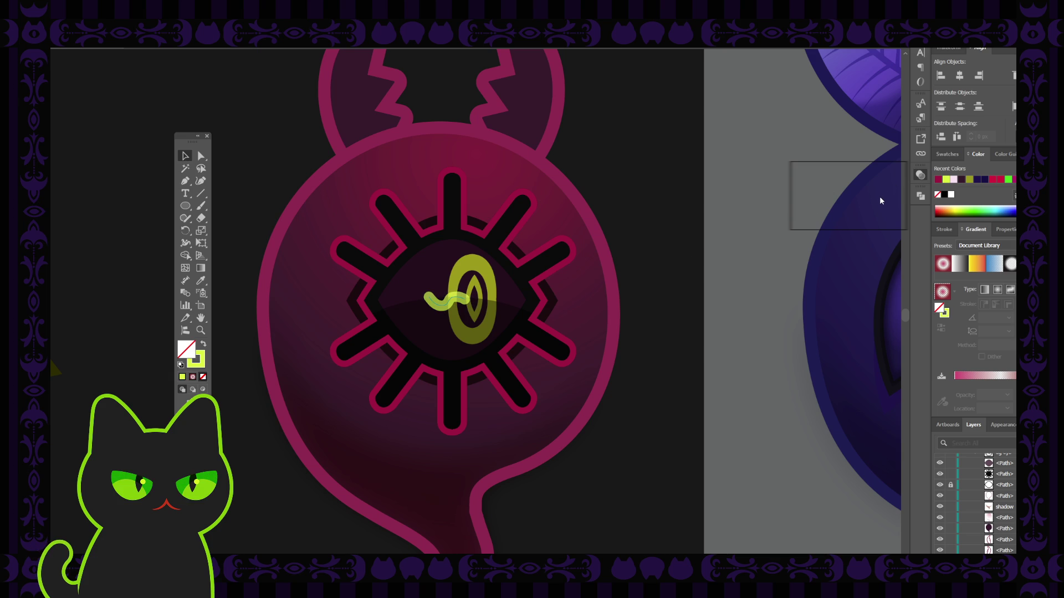
key(ctrl+z)
click(714, 241)
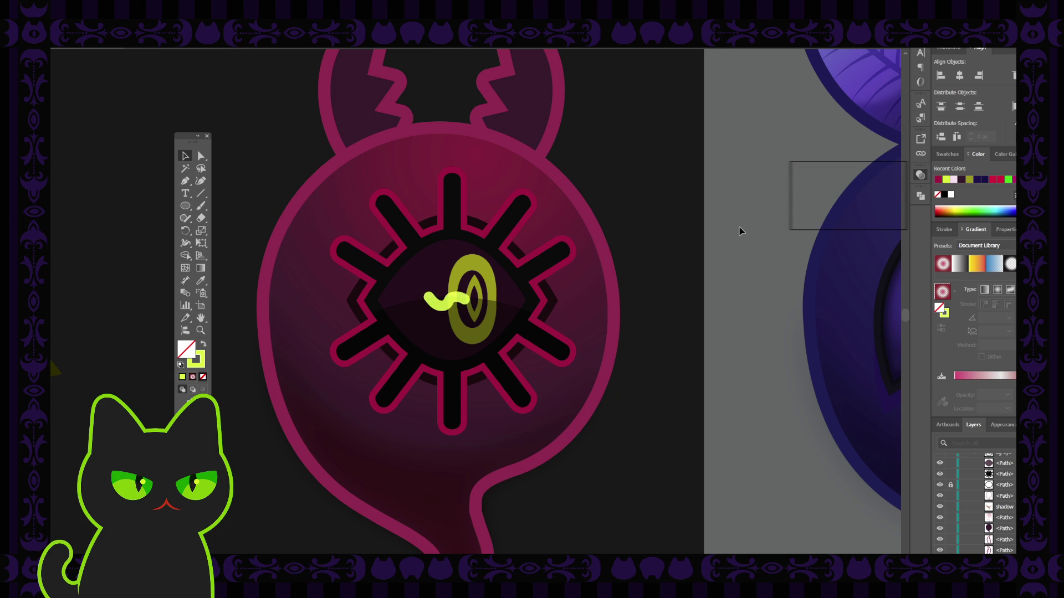
key(ctrl+minus)
key(ctrl+minus)
key(ctrl+minus)
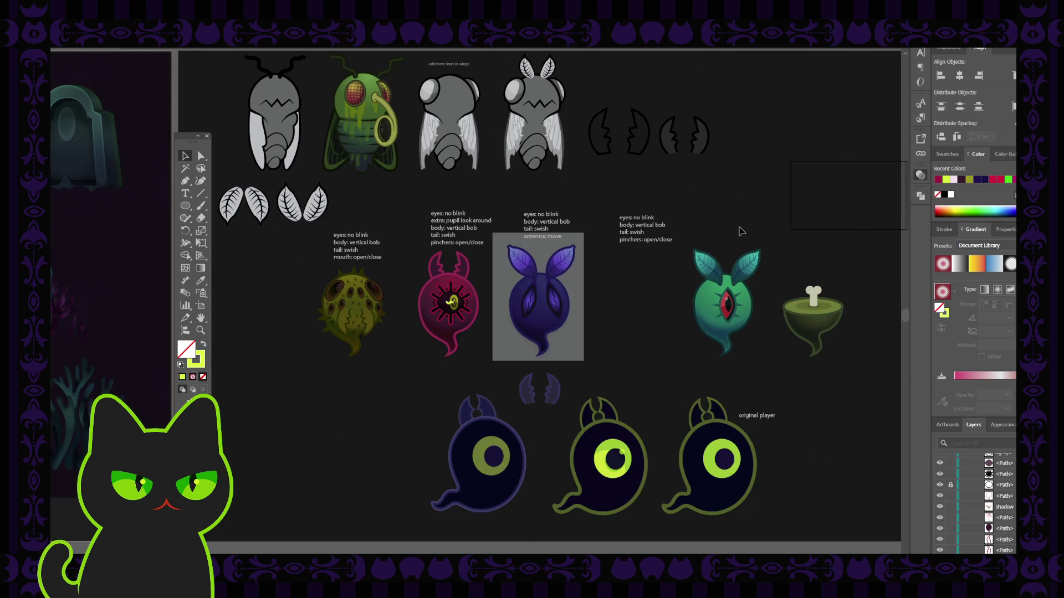
Try the ghost's pink on the eye squiggle, then revert it to yellow-green.
key(ctrl+plus)
key(ctrl+plus)
key(ctrl+plus)
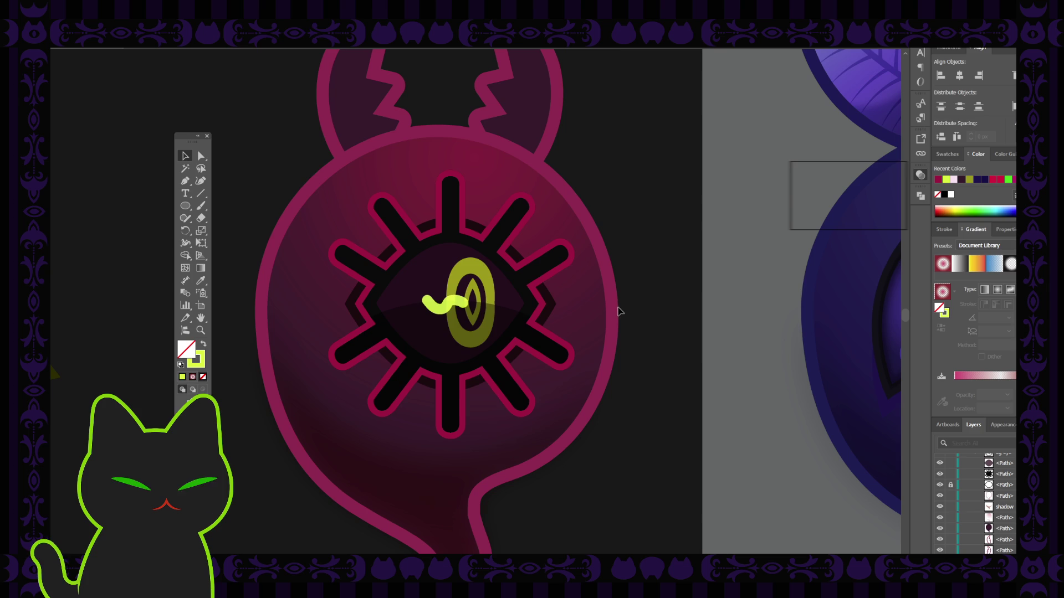
click(445, 313)
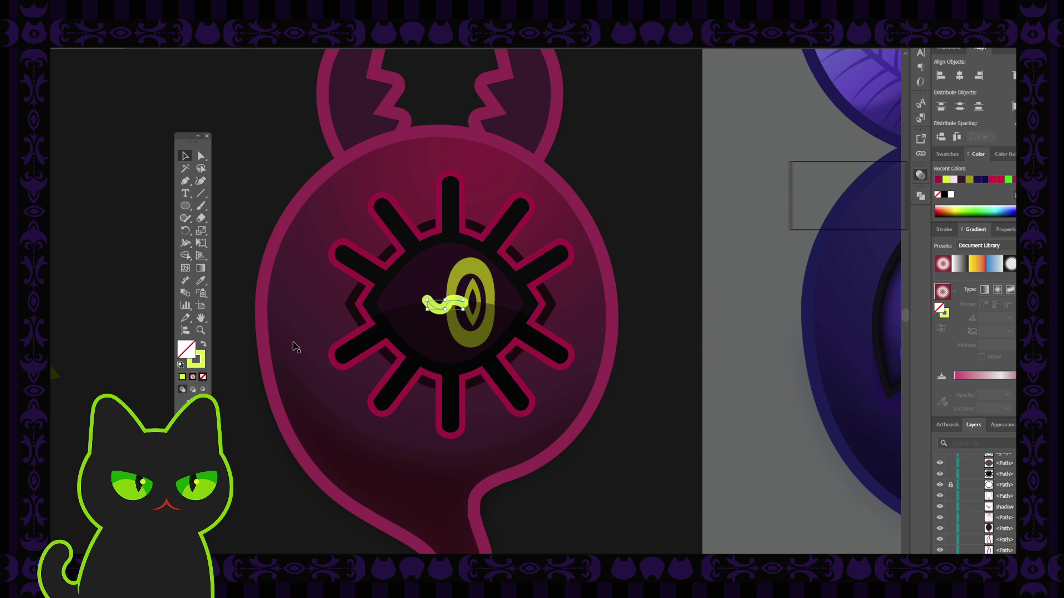
key(i)
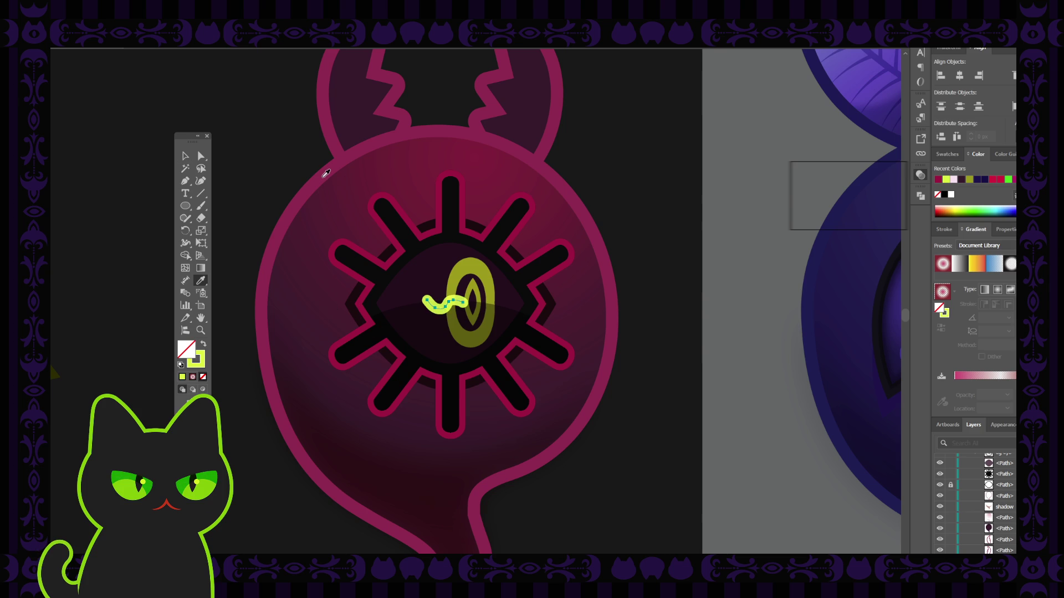
click(325, 173)
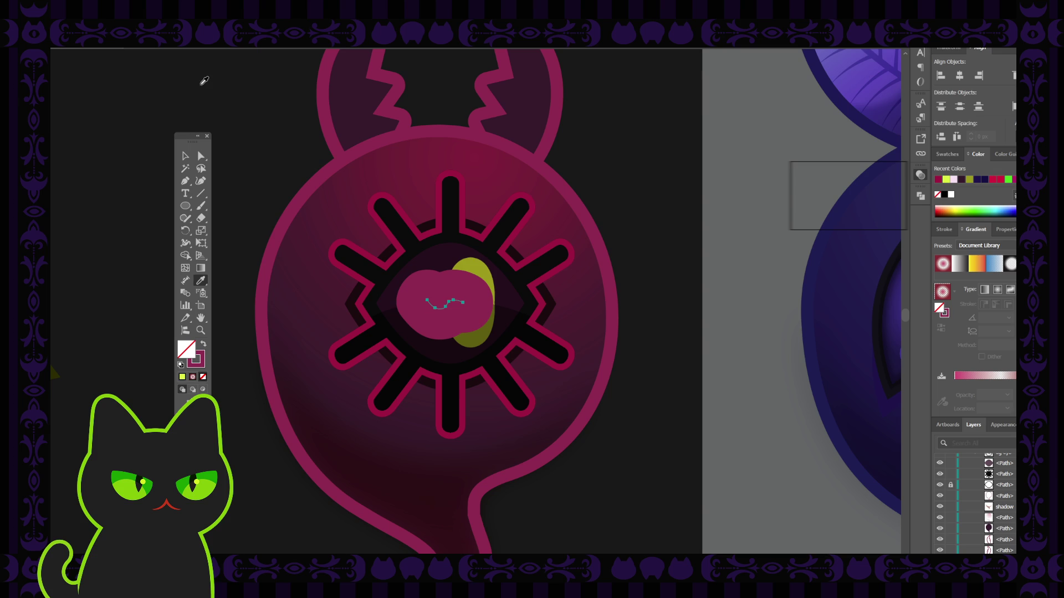
key(ctrl+z)
click(201, 363)
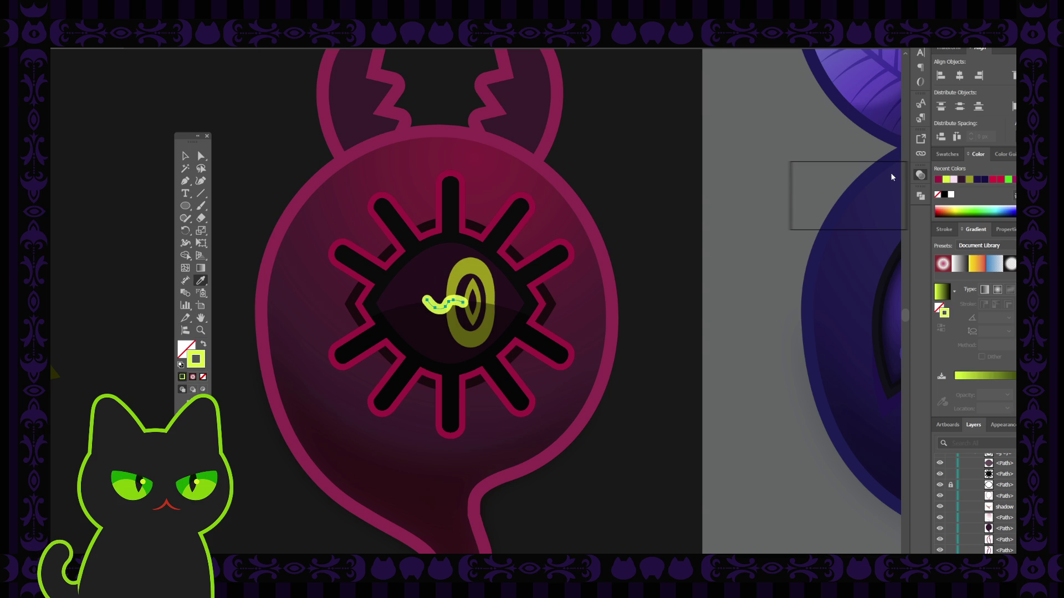
key(ctrl+shift+z)
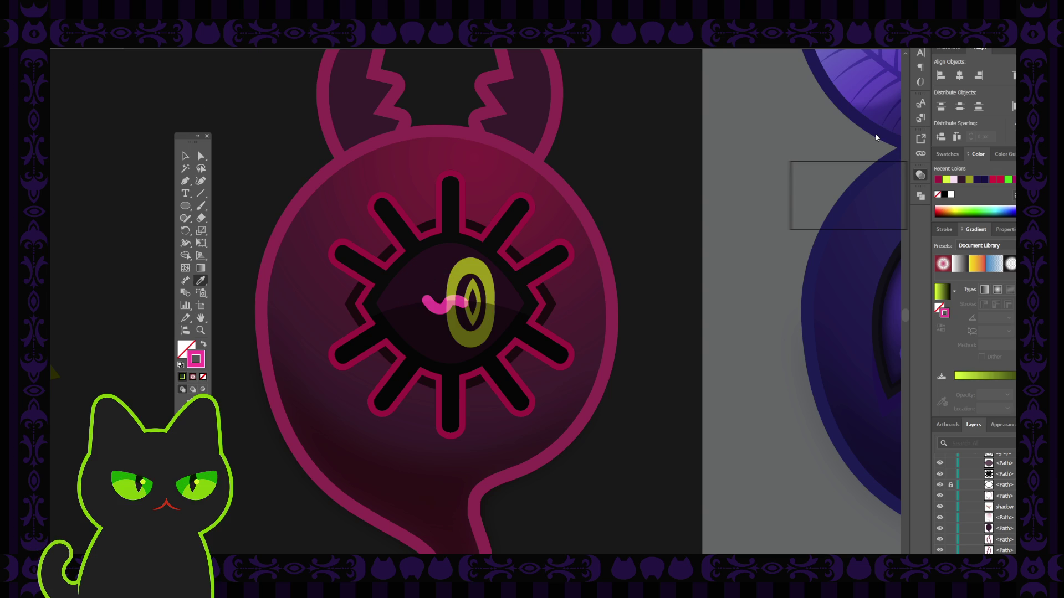
key(ctrl+z)
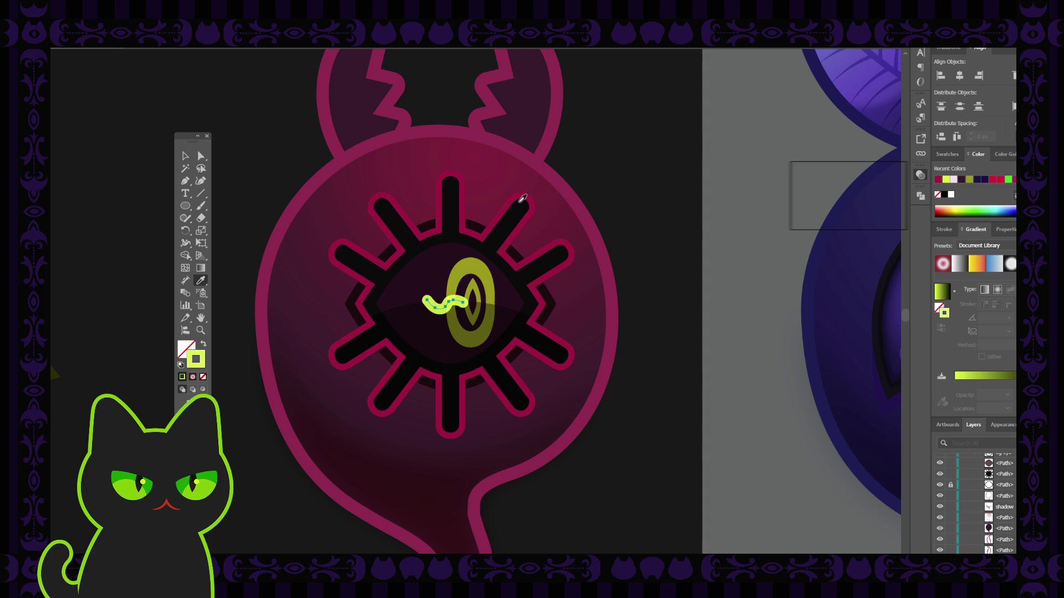
Reselect the squiggle, then draw a small square to the right of the ghost.
key(v)
click(244, 144)
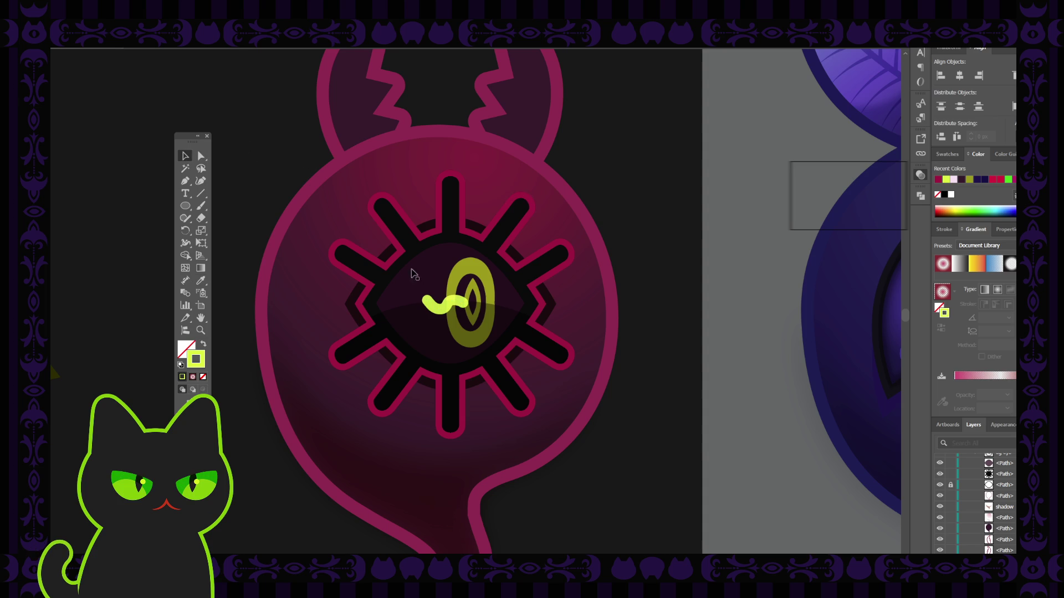
click(455, 308)
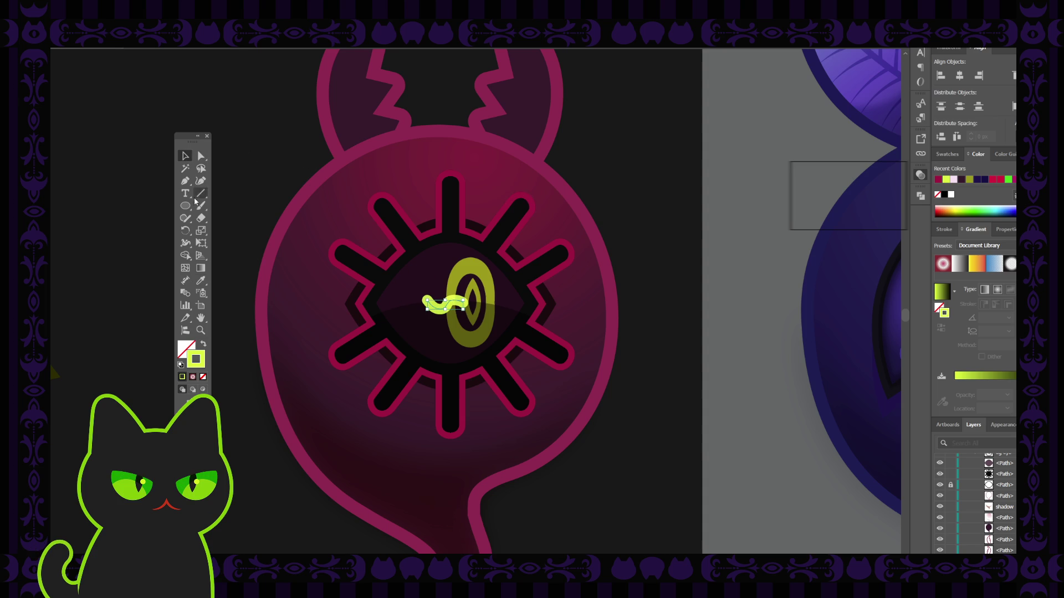
key(m)
key(ctrl+shift+a)
drag(651, 190, 674, 213)
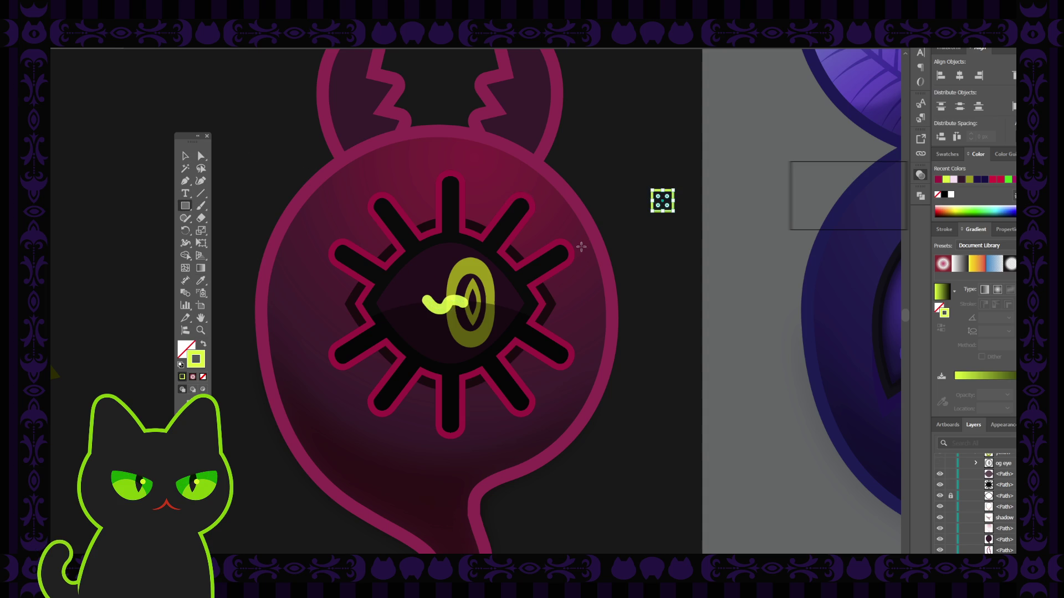
Make the small test square solid yellow-green, then deselect it.
click(203, 344)
key(v)
click(287, 162)
Delete the yellow-green test square and zoom out to the whole creature sheet.
click(663, 200)
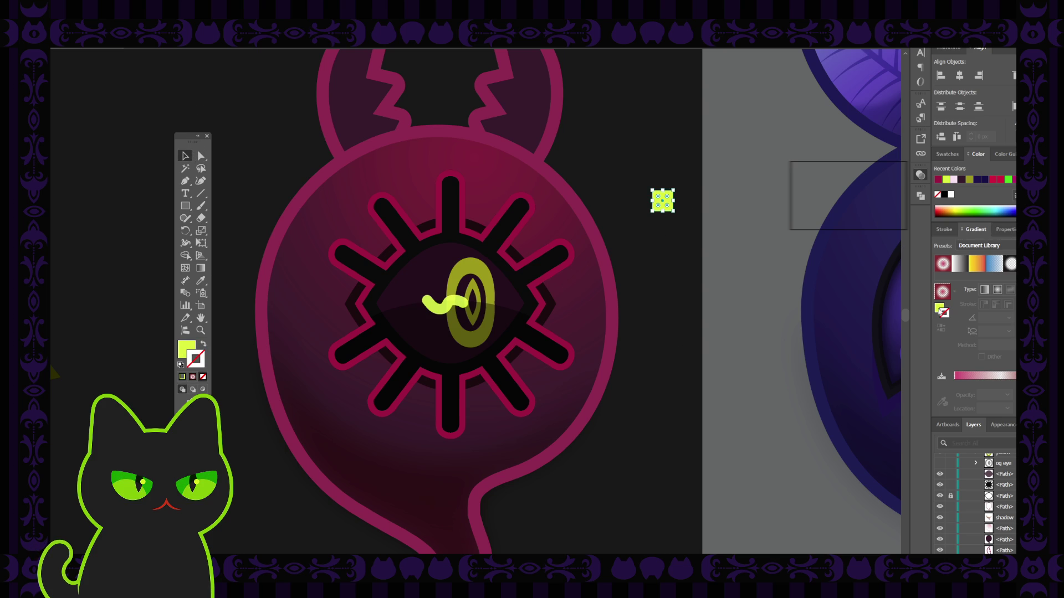
click(714, 268)
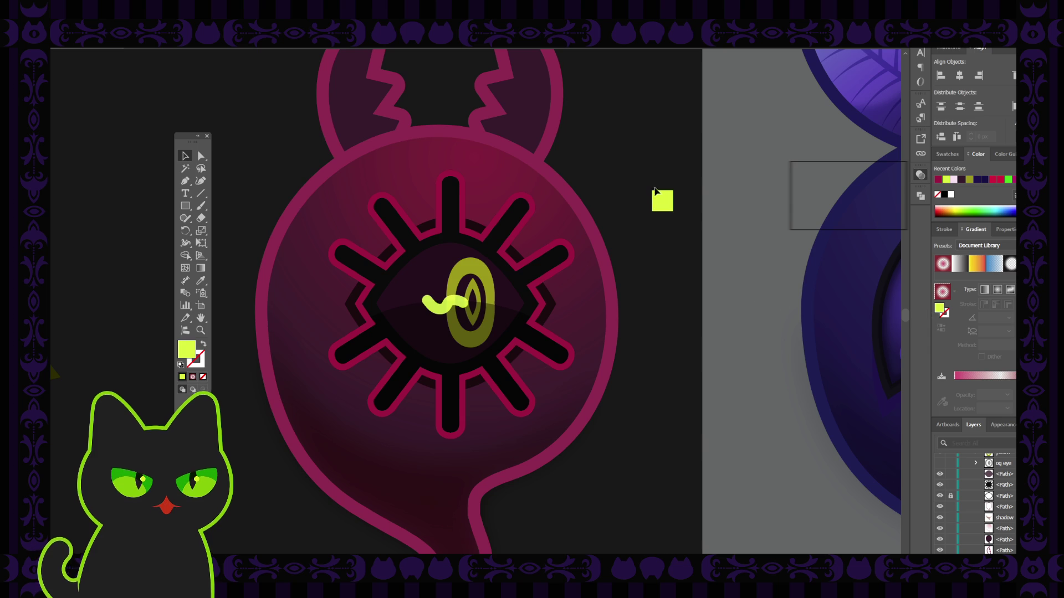
click(660, 200)
key(Delete)
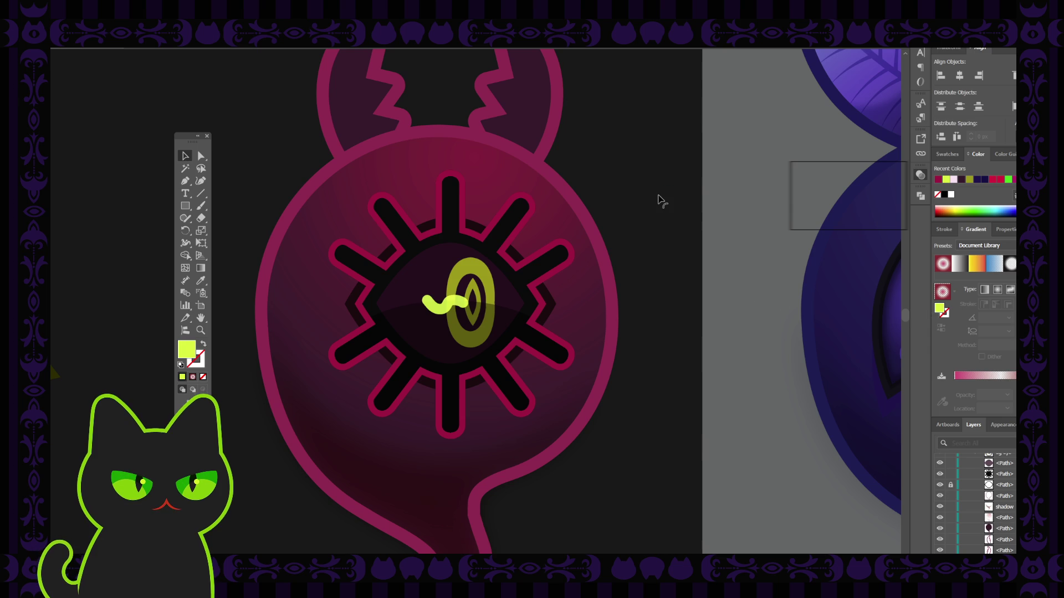
key(ctrl+minus)
key(ctrl+minus)
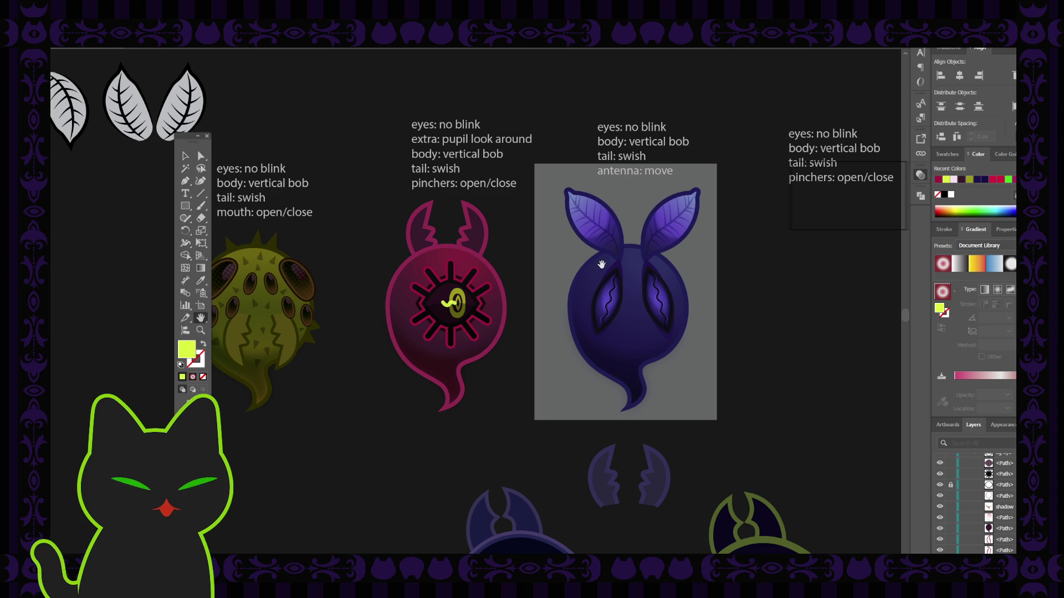
drag(591, 271, 558, 264)
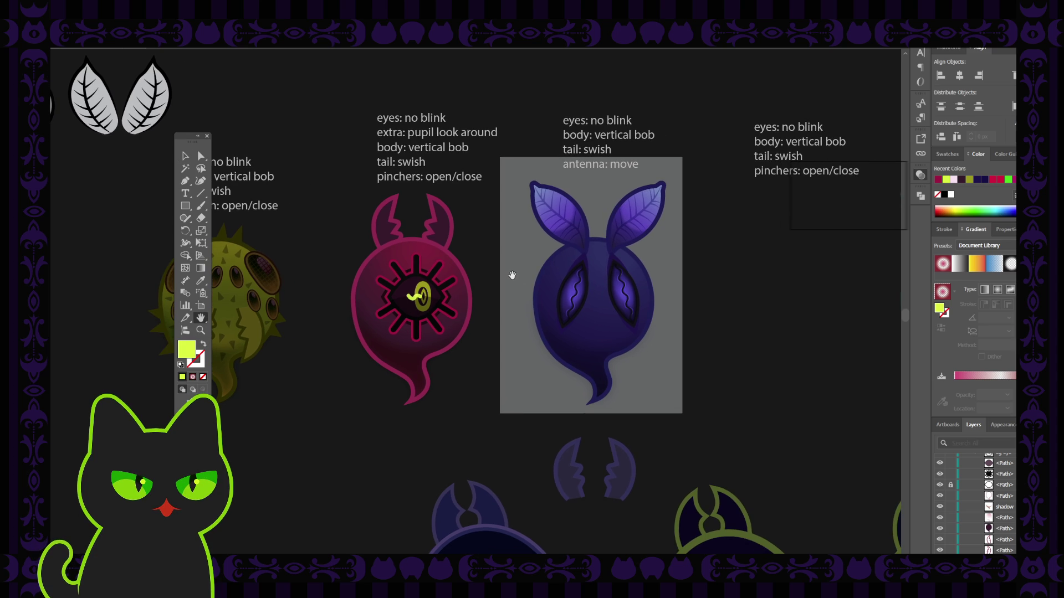
mouse_move(554, 251)
mouse_down()
mouse_move(563, 238)
mouse_move(502, 260)
mouse_move(485, 253)
mouse_up()
key(v)
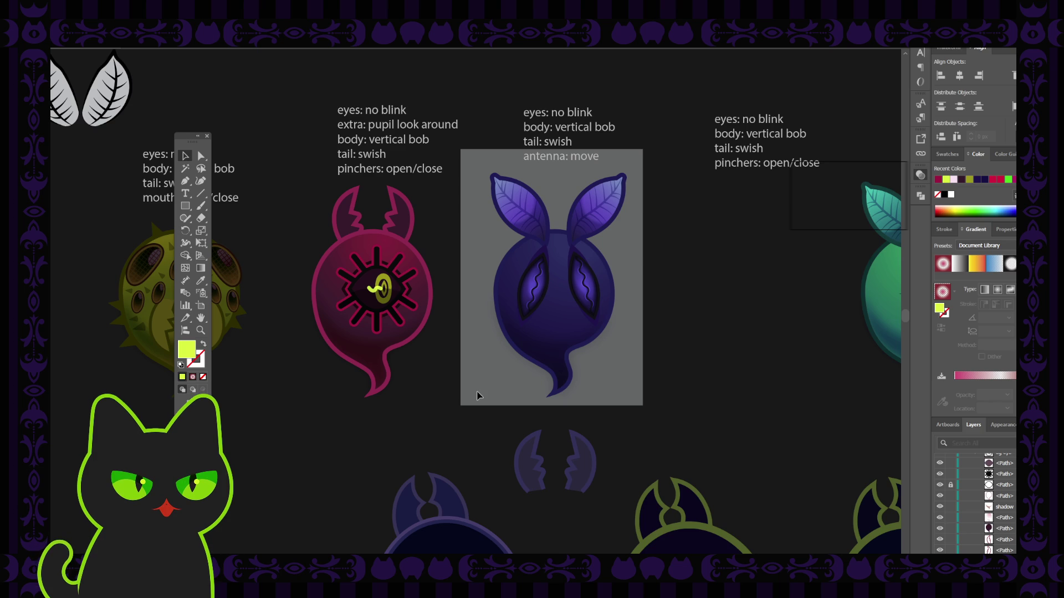
drag(547, 391, 494, 368)
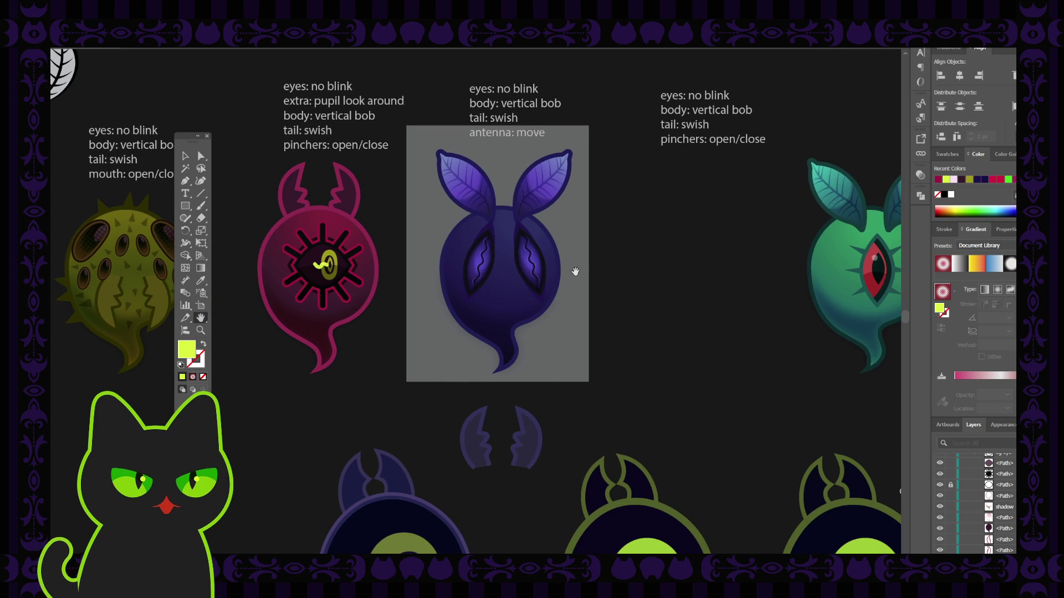
drag(479, 288, 499, 291)
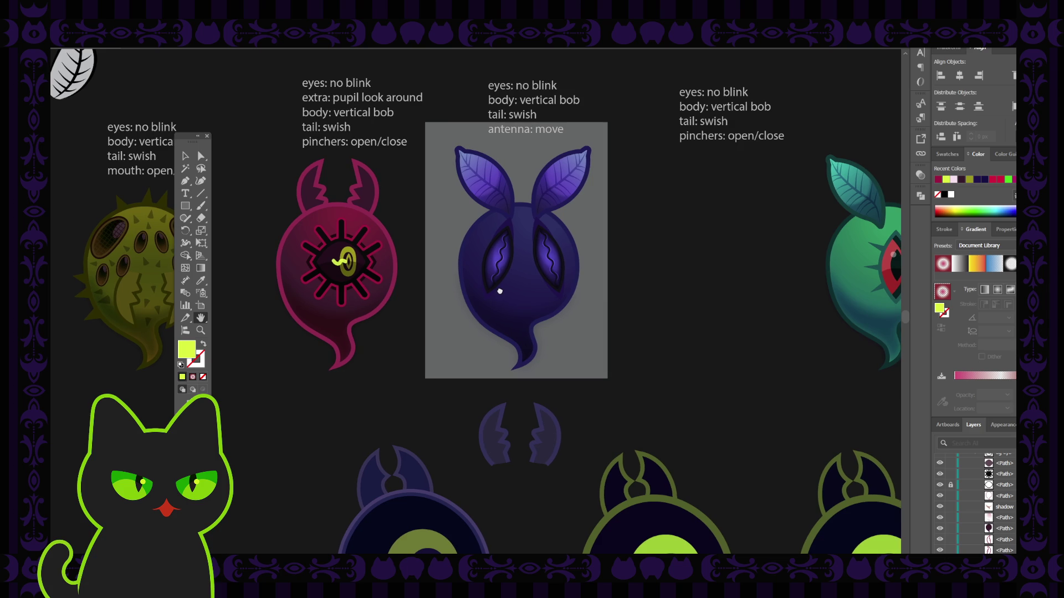
key(ctrl+minus)
drag(499, 289, 492, 263)
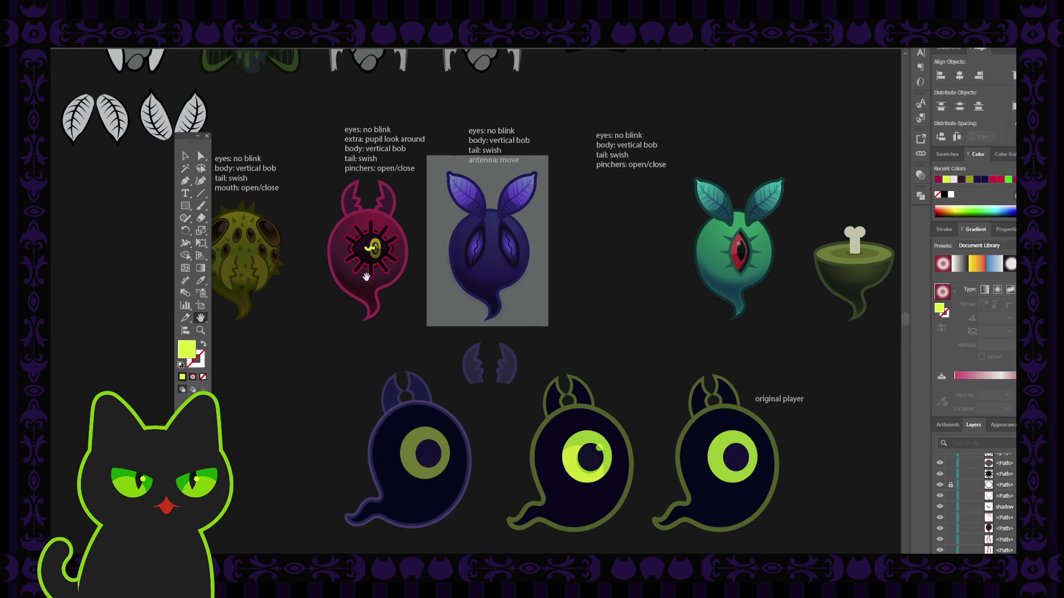
drag(182, 135, 131, 184)
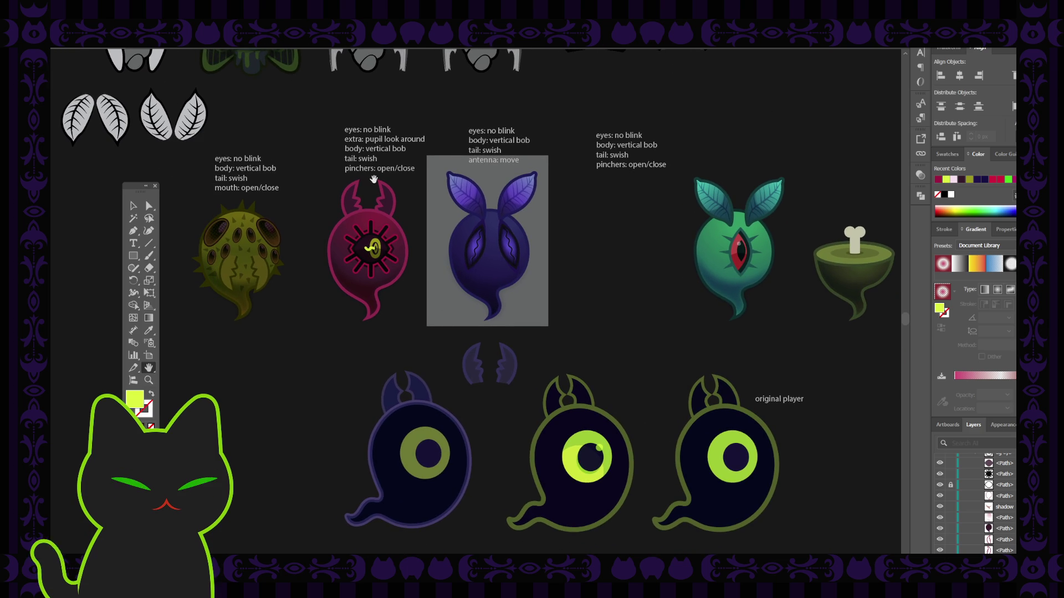
scroll(377, 178, up, 1)
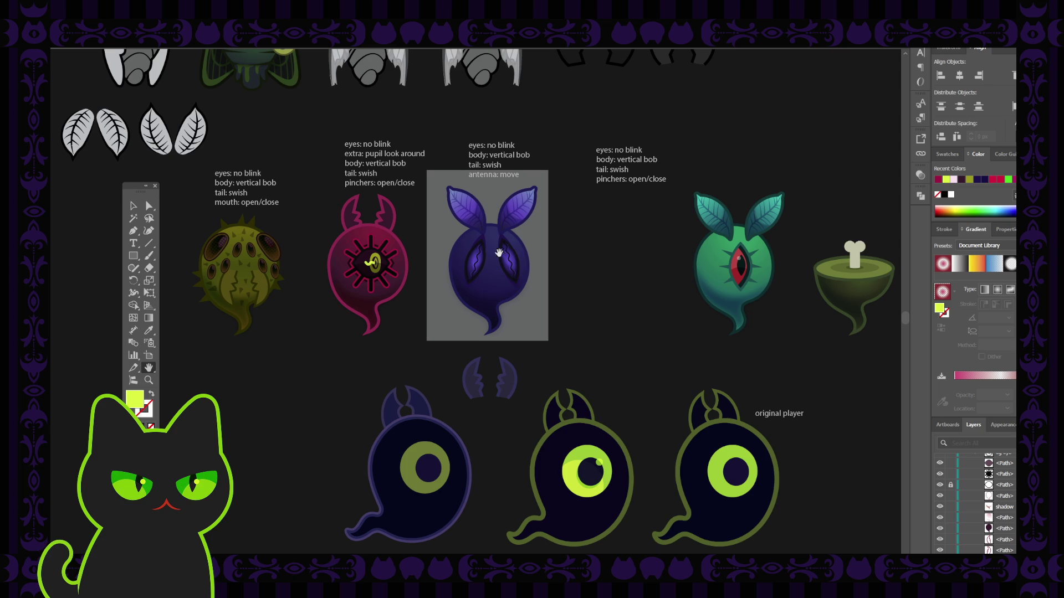
scroll(337, 280, up, 5)
scroll(337, 281, down, 2)
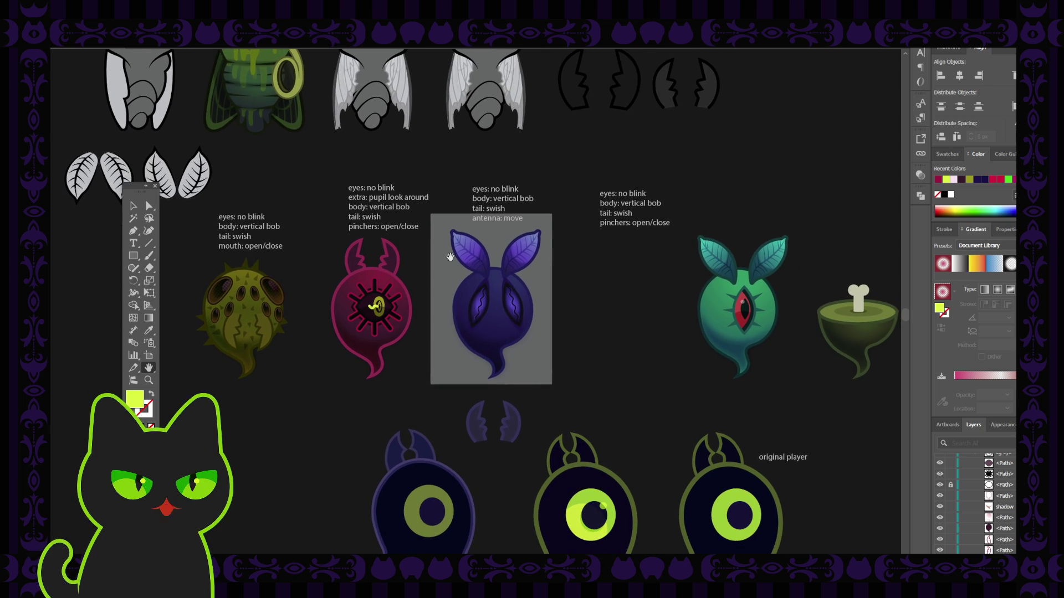
scroll(385, 238, up, 3)
scroll(385, 238, down, 3)
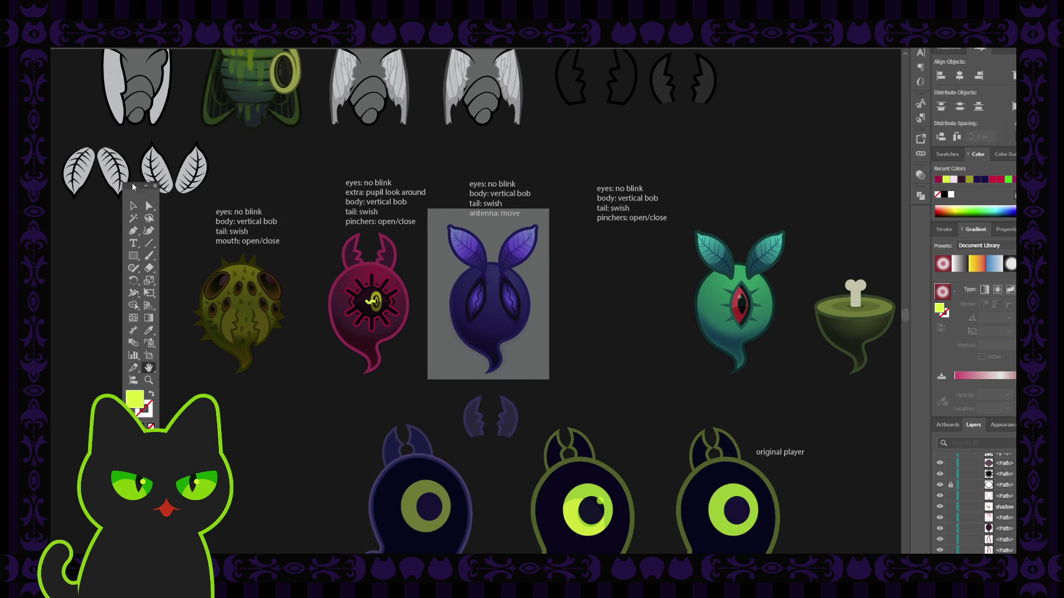
drag(134, 186, 129, 182)
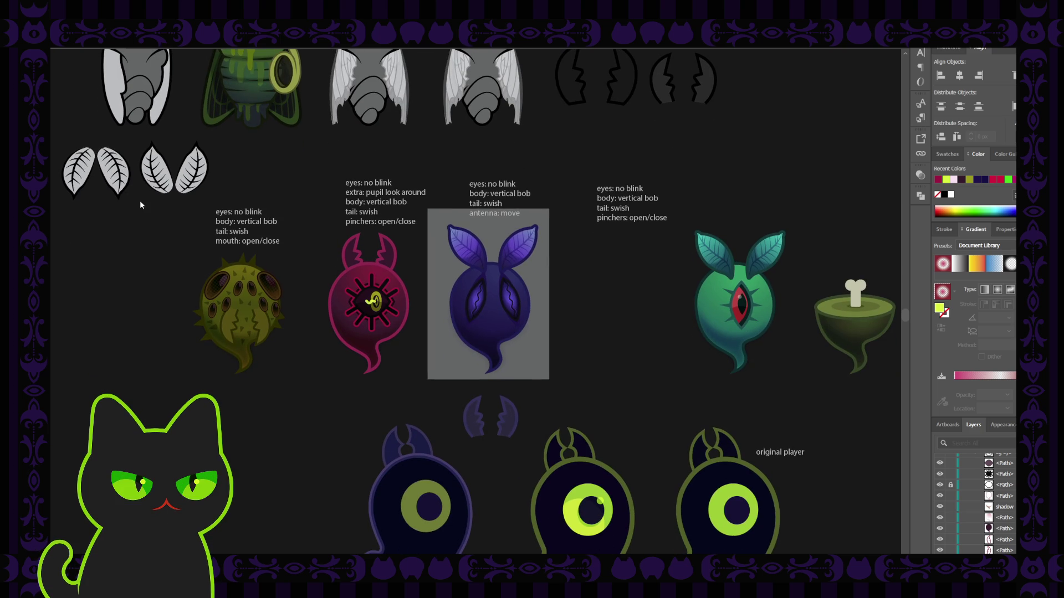
click(140, 200)
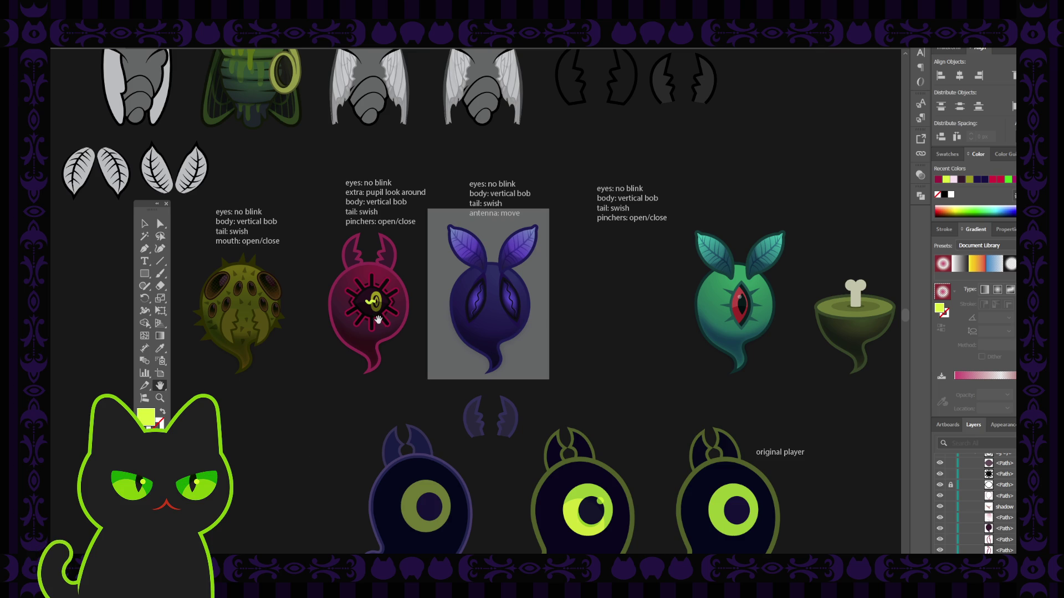
drag(425, 262, 423, 277)
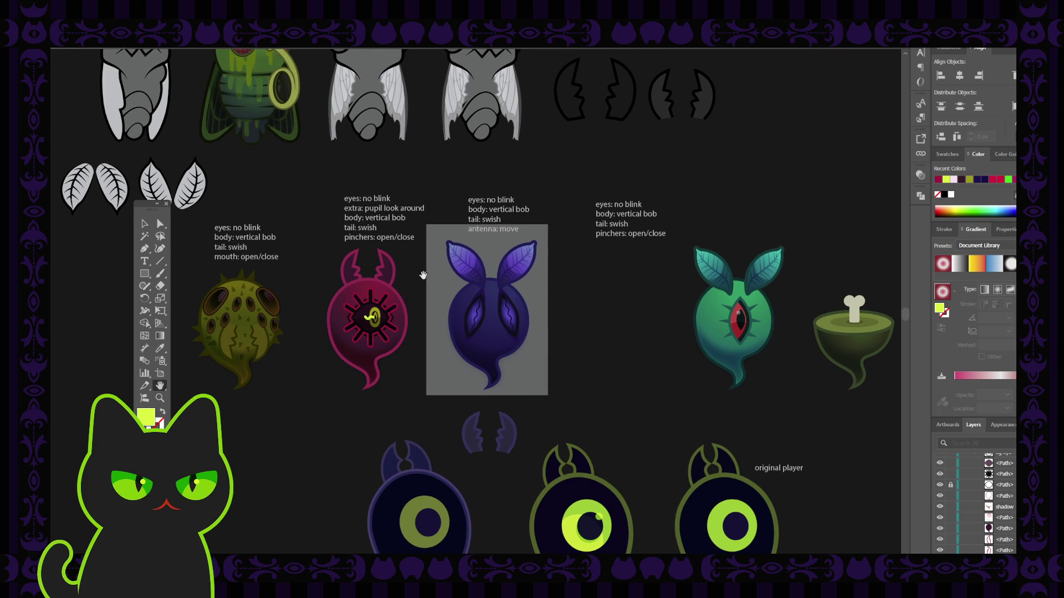
key(ctrl+minus)
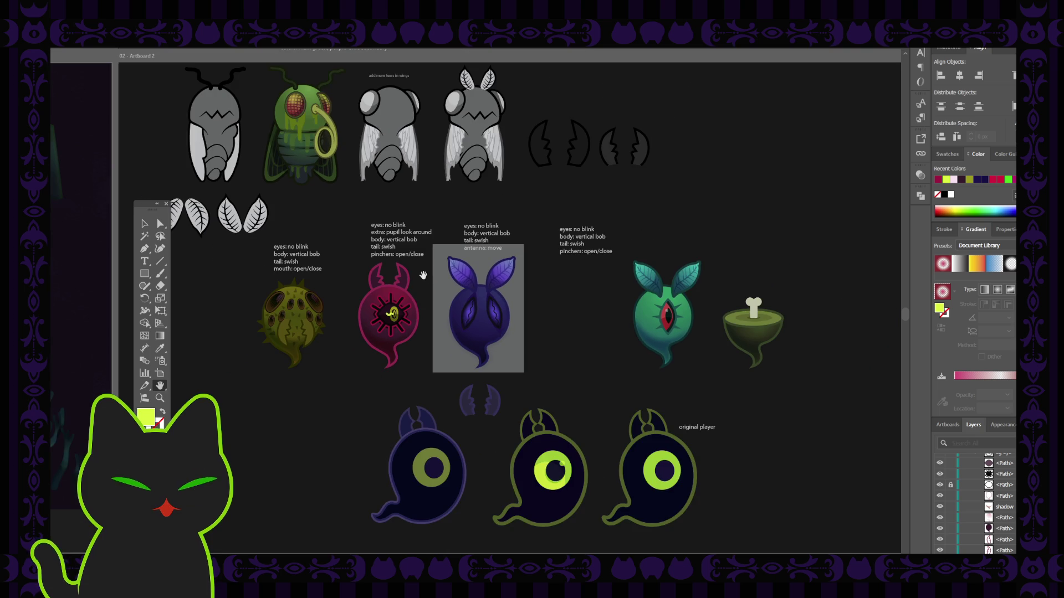
scroll(388, 293, down, 1)
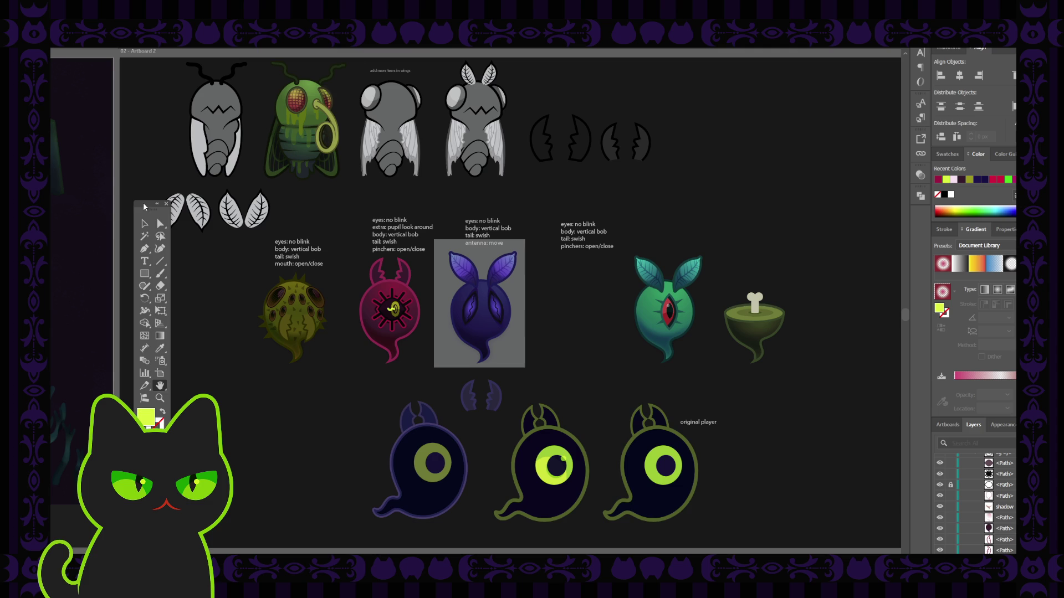
click(166, 203)
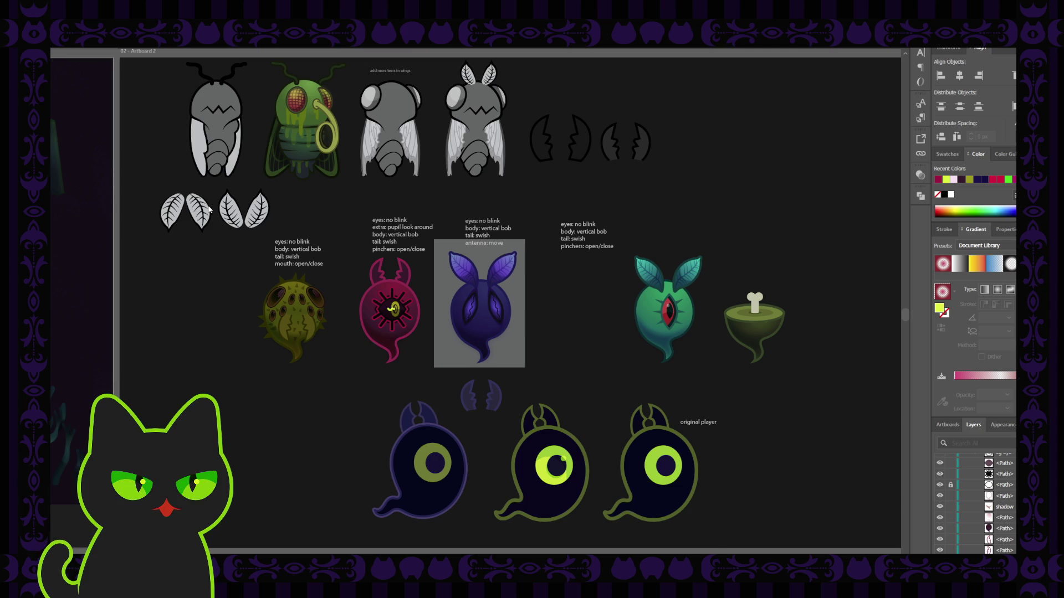
click(239, 245)
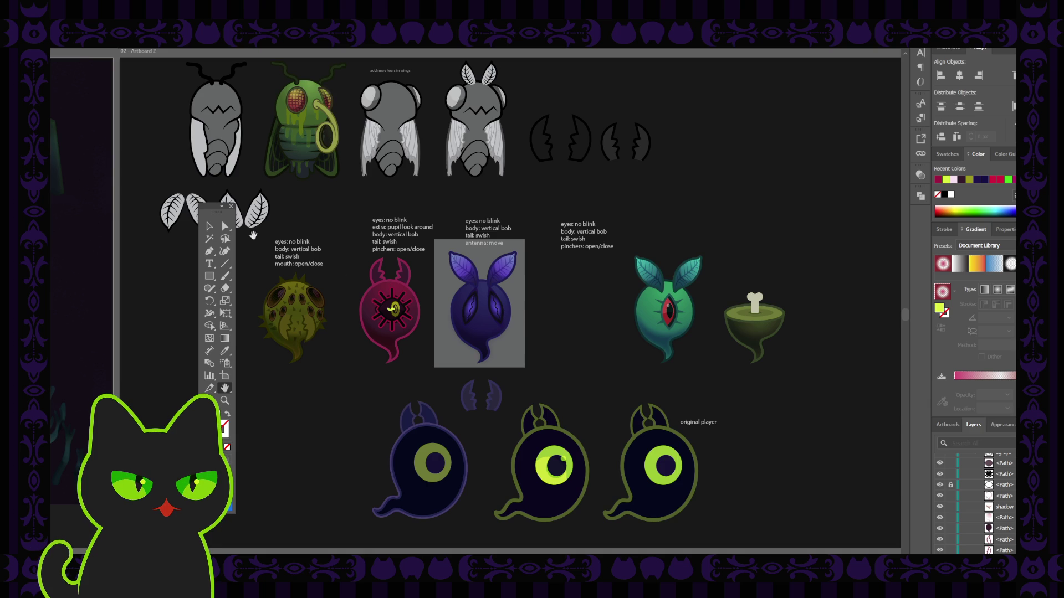
click(209, 227)
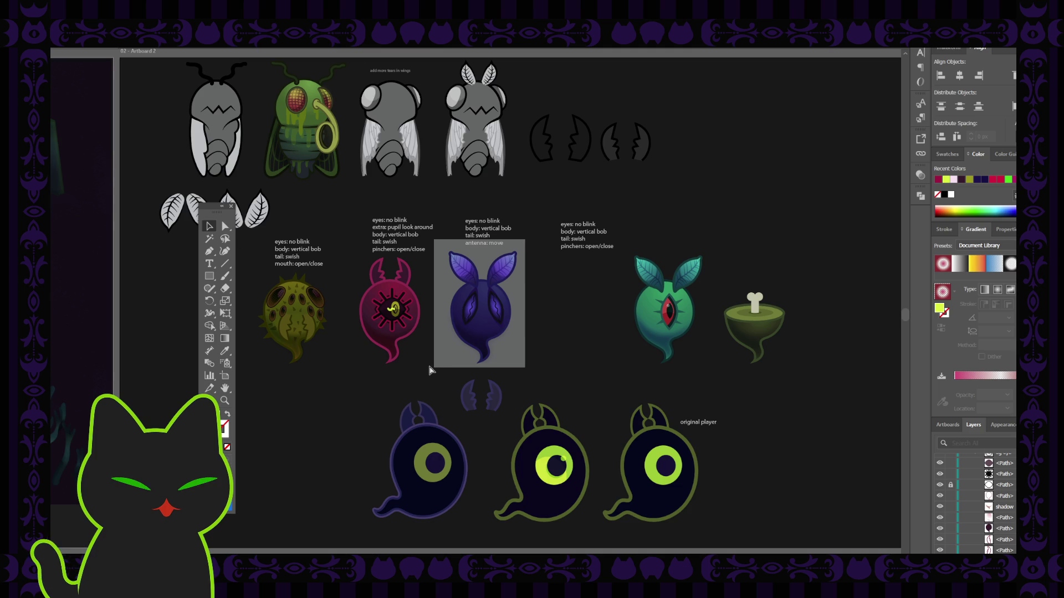
key(h)
drag(370, 391, 353, 405)
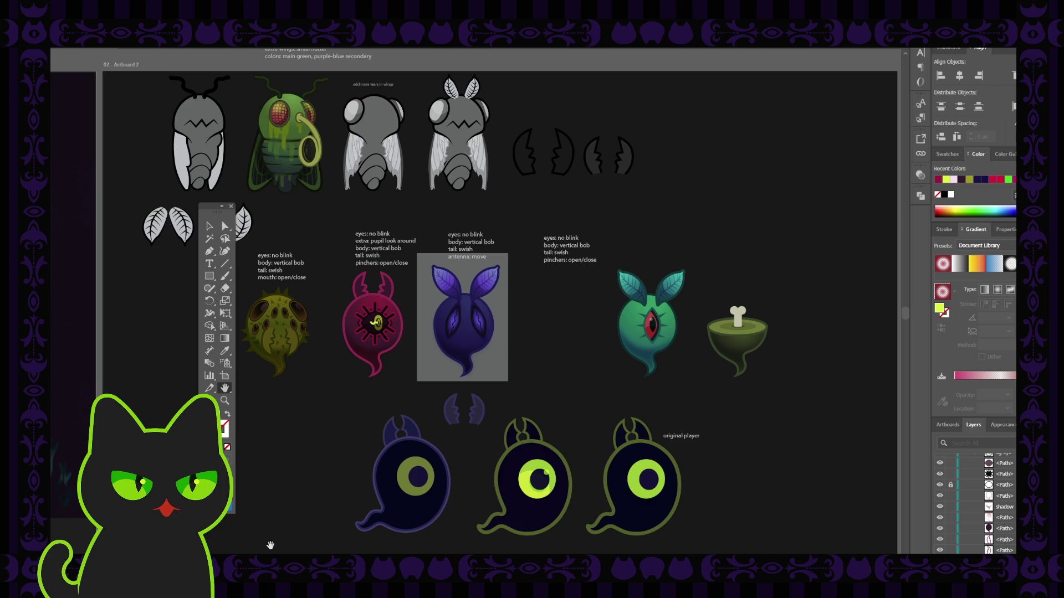